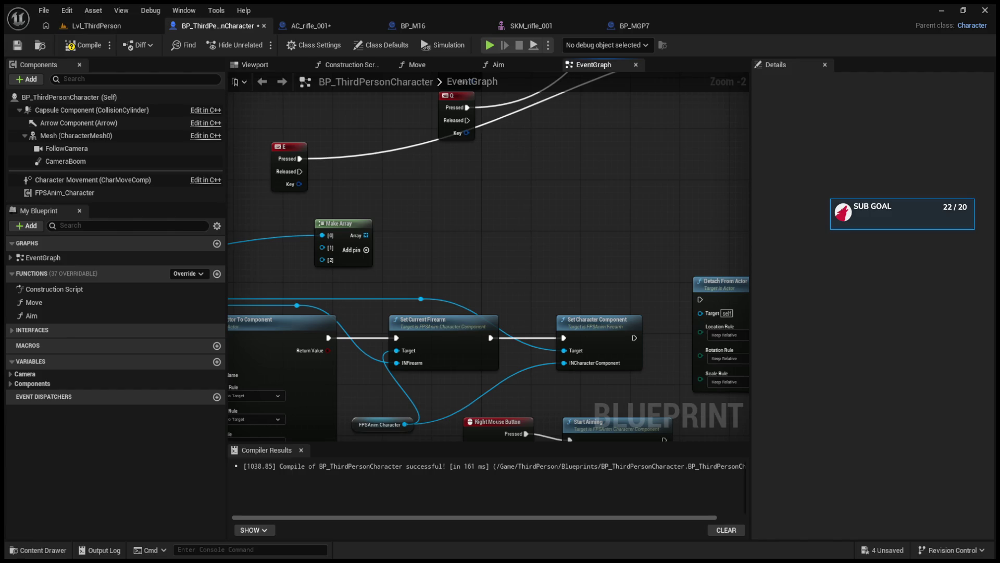
Zoom out, look over the AC_rifle_001 and BP_MGP7 tabs, then close BP_MGP7 for Lvl_ThirdPerson.
scroll(650, 251, "down", 6)
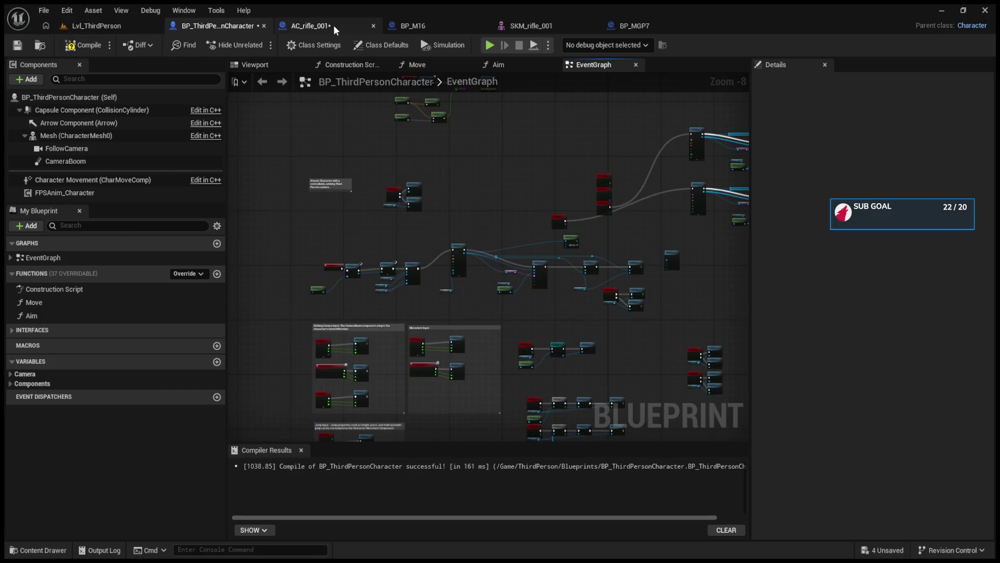
left_click(407, 23)
left_click(327, 24)
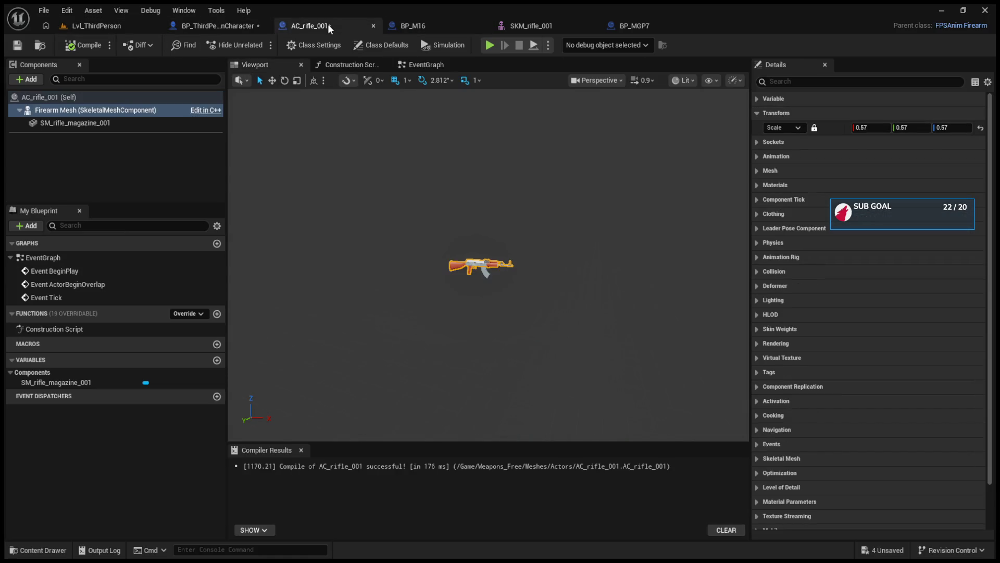
left_click(609, 26)
left_click(701, 26)
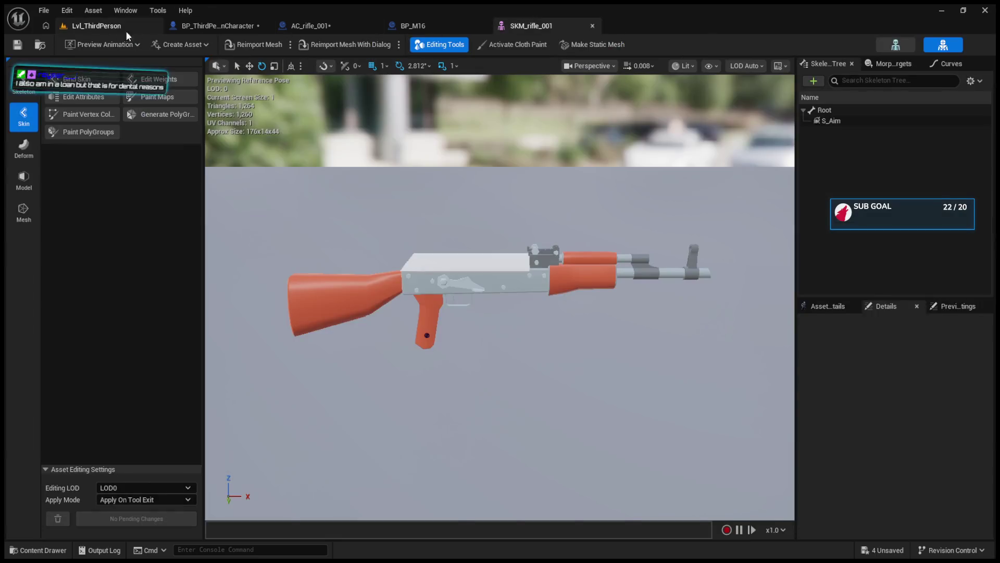
left_click(127, 27)
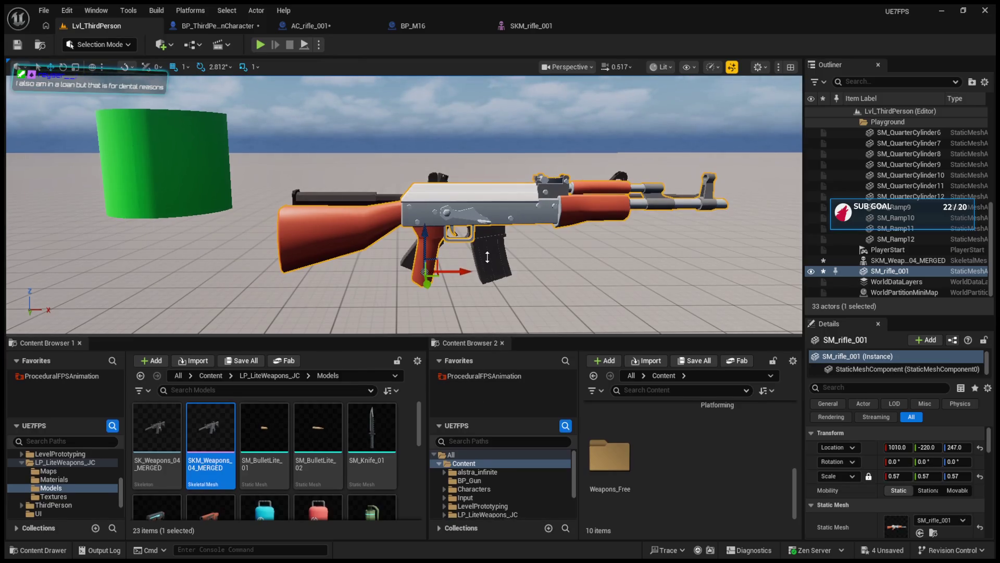
Raise the viewport splitter to enlarge the content browsers and expand LP_LiteWeapons_JC.
left_click_drag(495, 333, 486, 249)
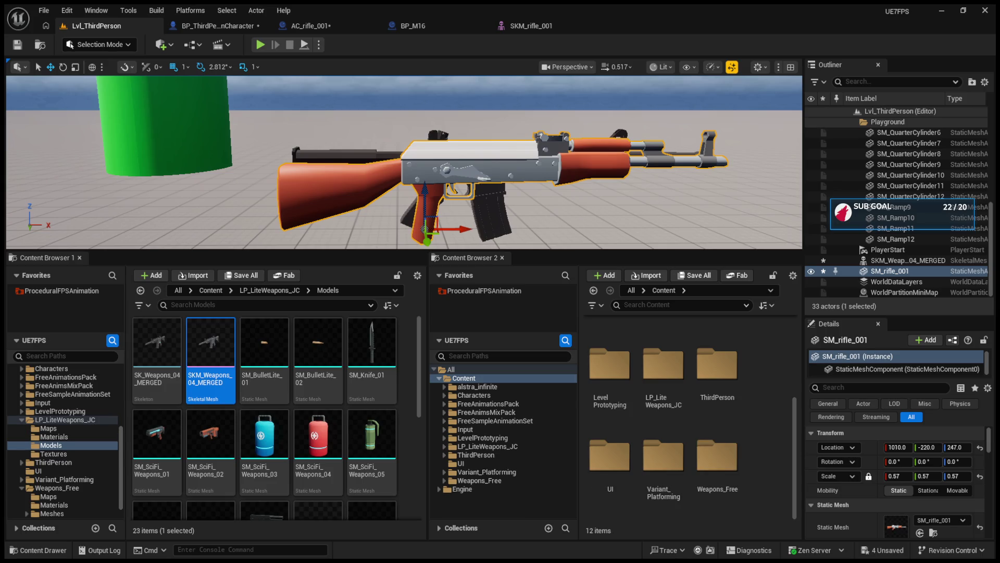
left_click(22, 420)
Collapse the Input, Weapons_Free, Meshes and PolyPack-Starter folders in the folder tree.
left_click(21, 420)
left_click(22, 471)
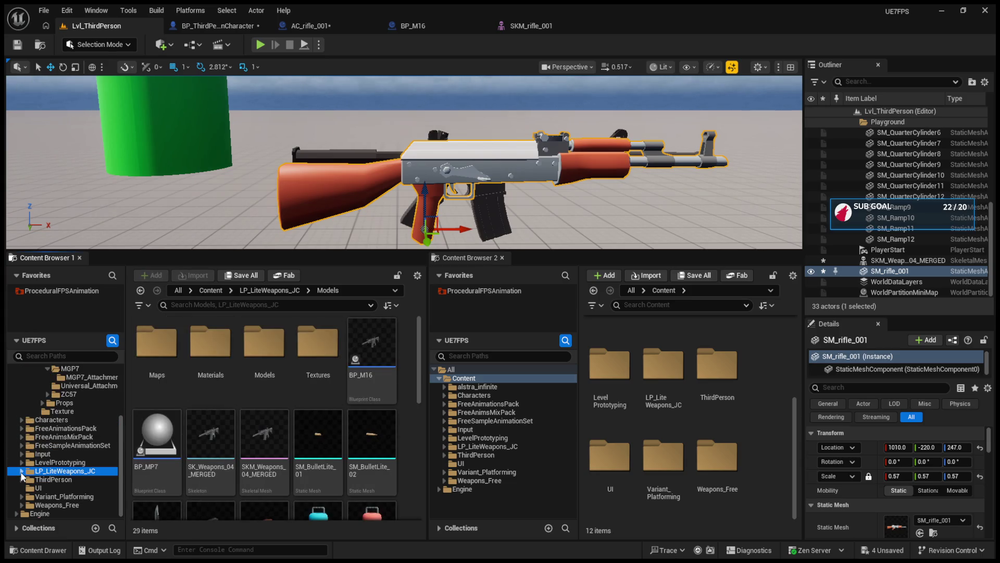
scroll(32, 421, "up", 3)
left_click(36, 411)
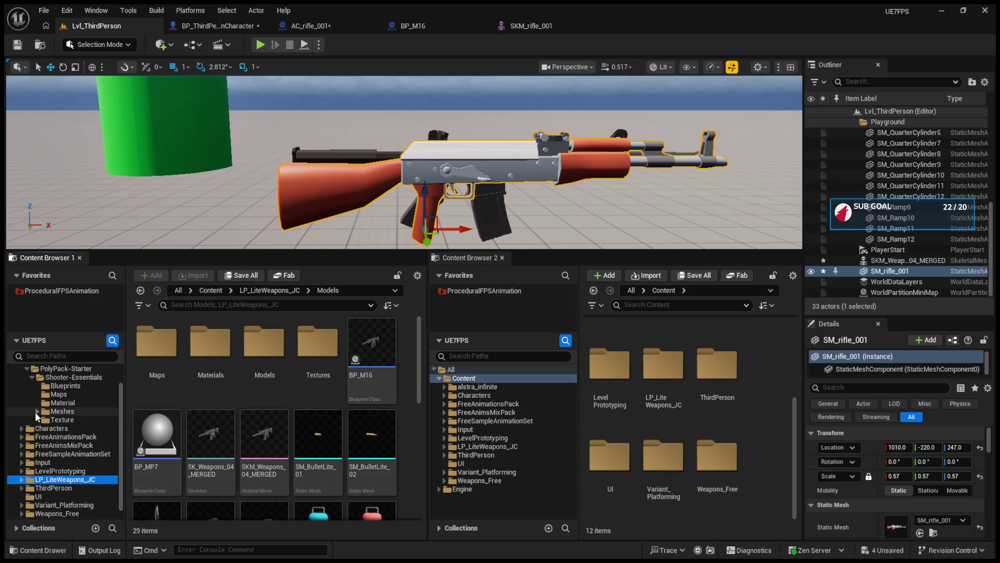
left_click(26, 369)
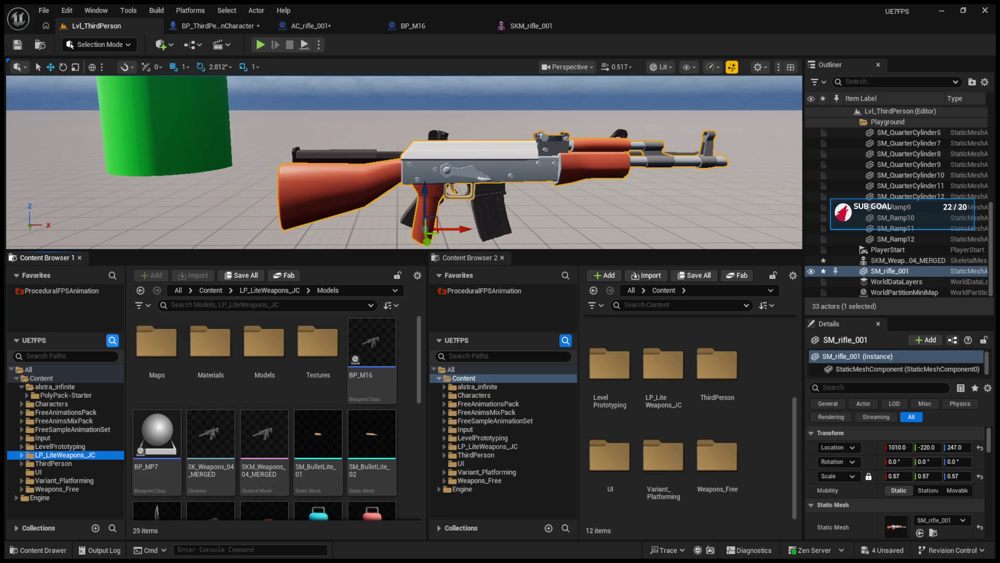
Select Content, collapse alstra_infinite, and open FreeAnimationsPack > Animations.
left_click(31, 380)
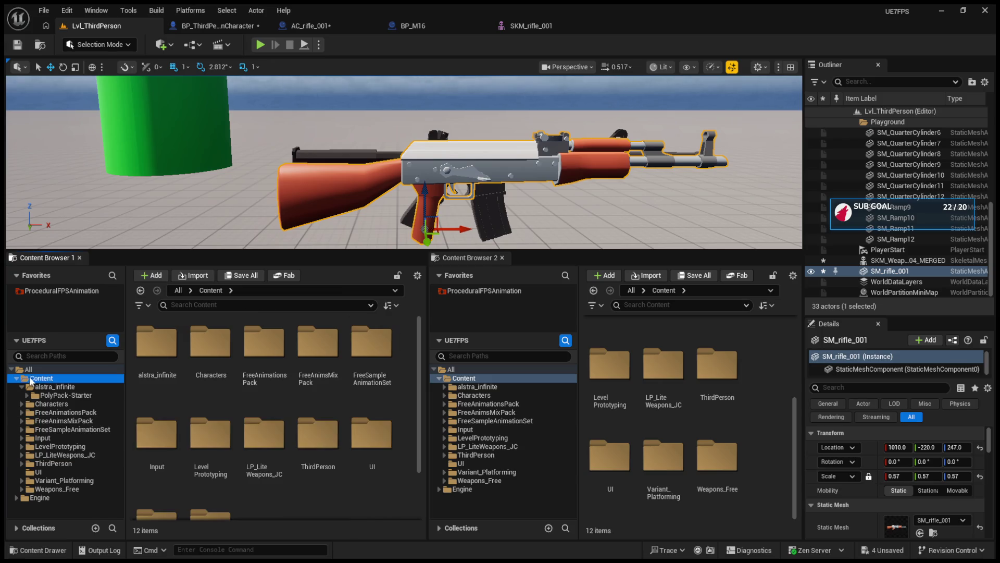
left_click(17, 378)
left_click(17, 379)
left_click(22, 387)
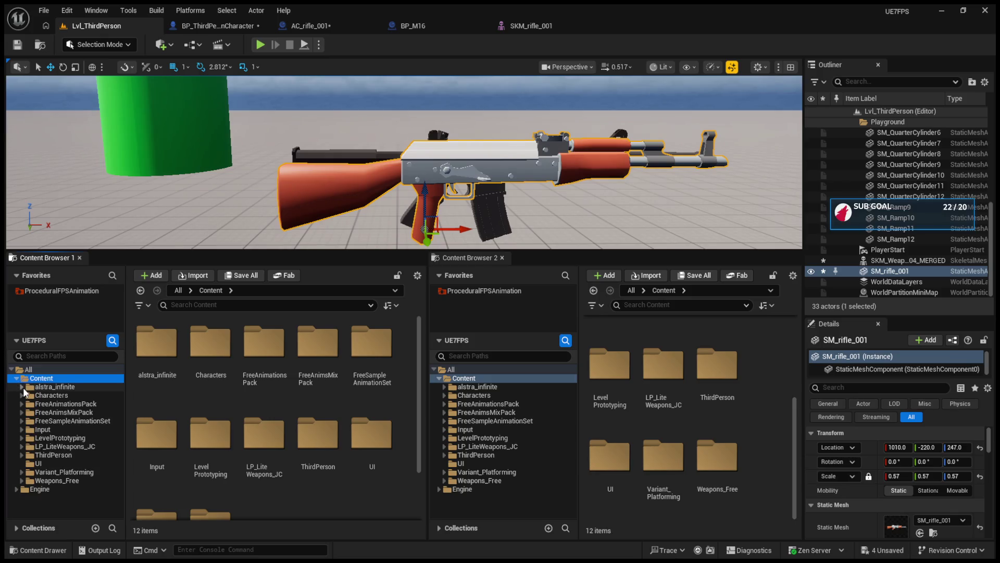
double_click(62, 404)
double_click(165, 346)
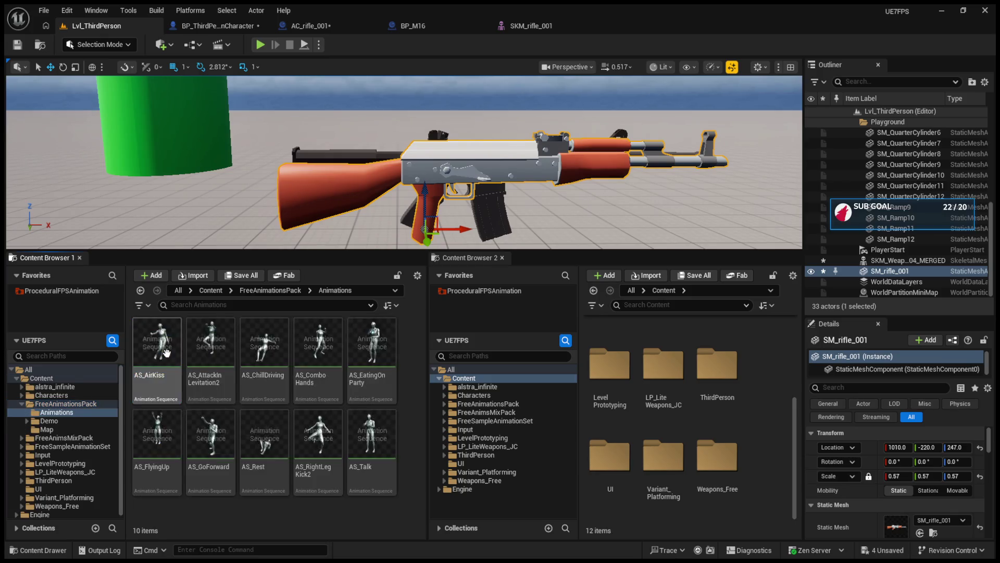
left_click(144, 342)
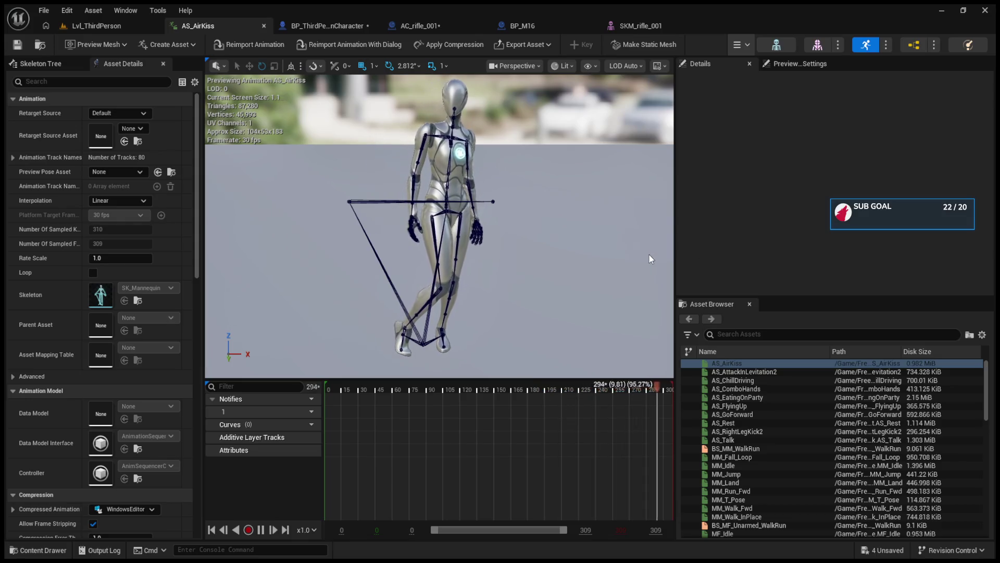
left_click(264, 26)
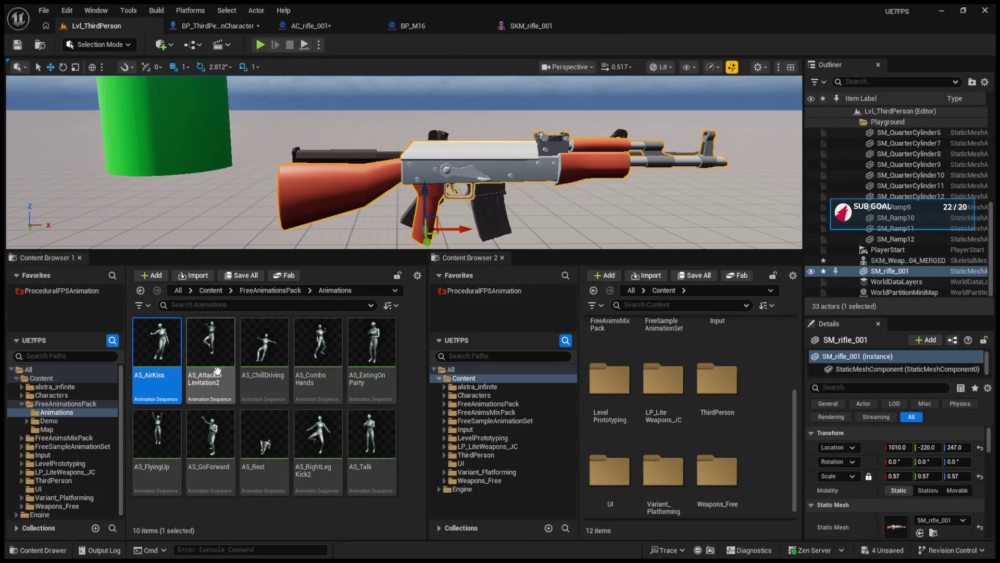
left_click(210, 346)
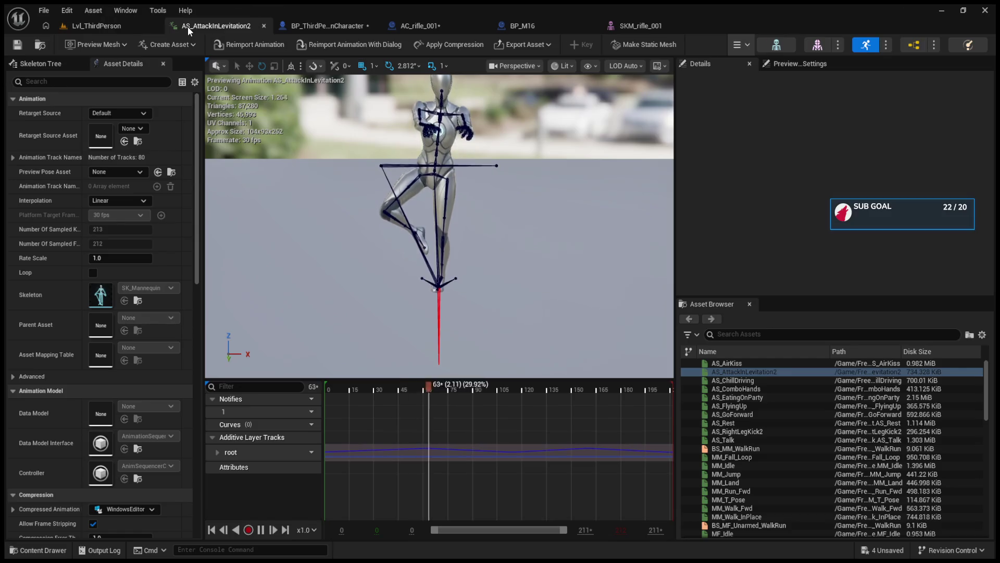
left_click(263, 26)
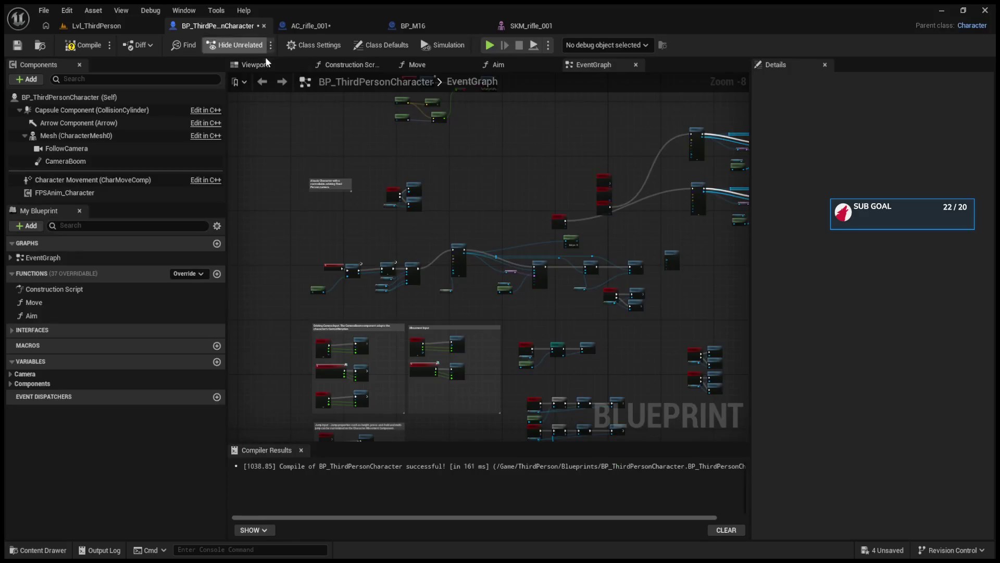
left_click(94, 26)
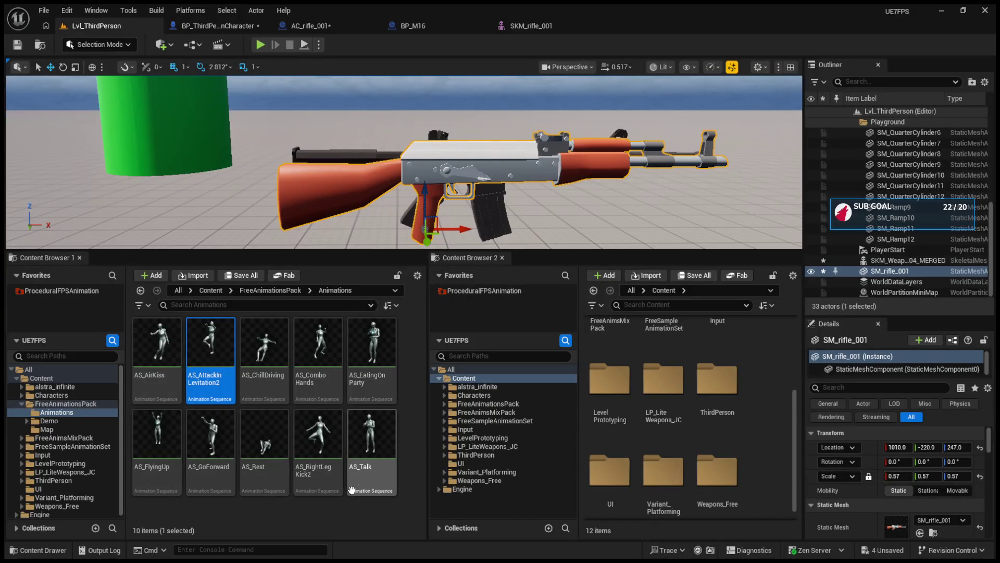
left_click(325, 378)
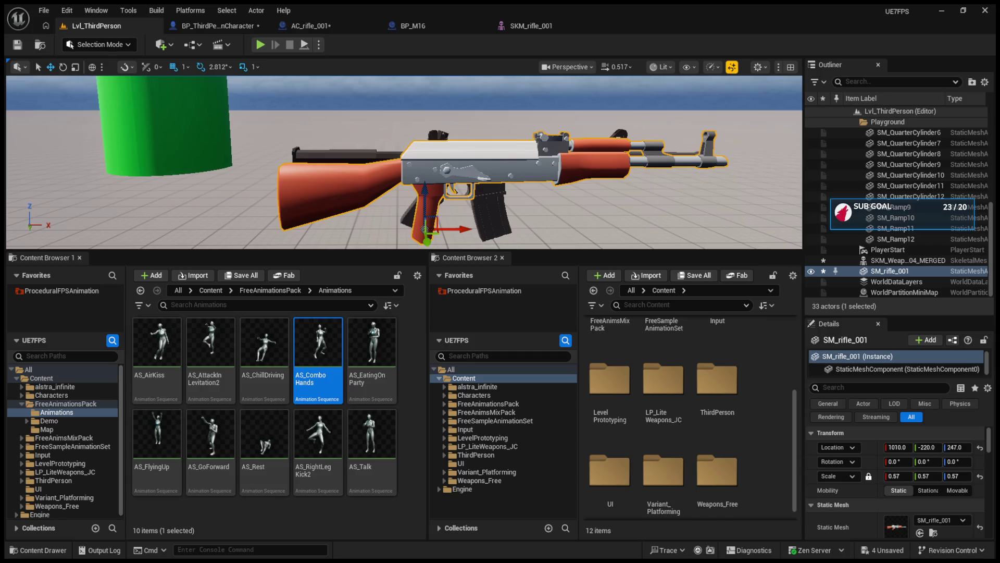
left_click(45, 11)
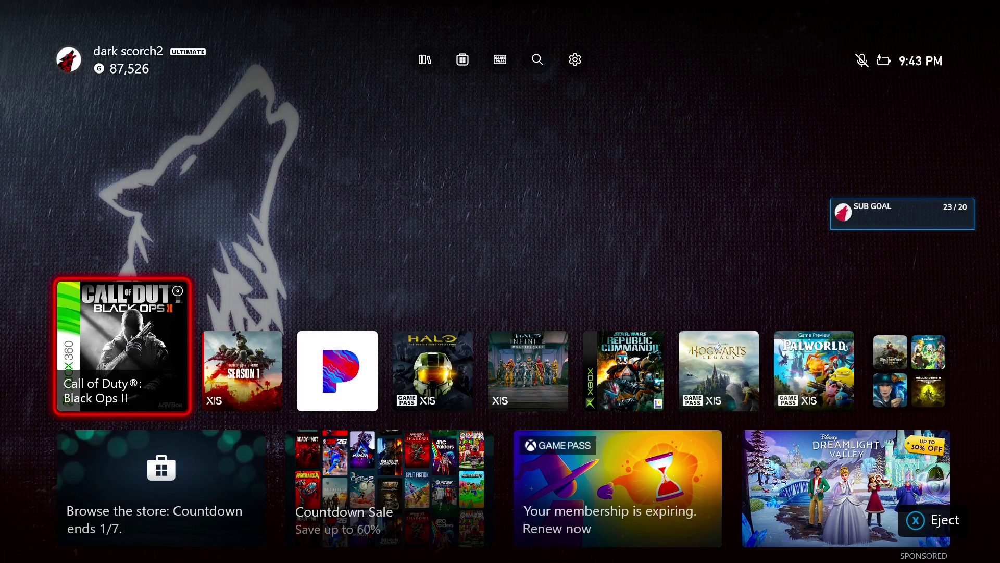
Move focus right to the Pandora tile and launch the app.
key("Right")
key("Right")
key("Return")
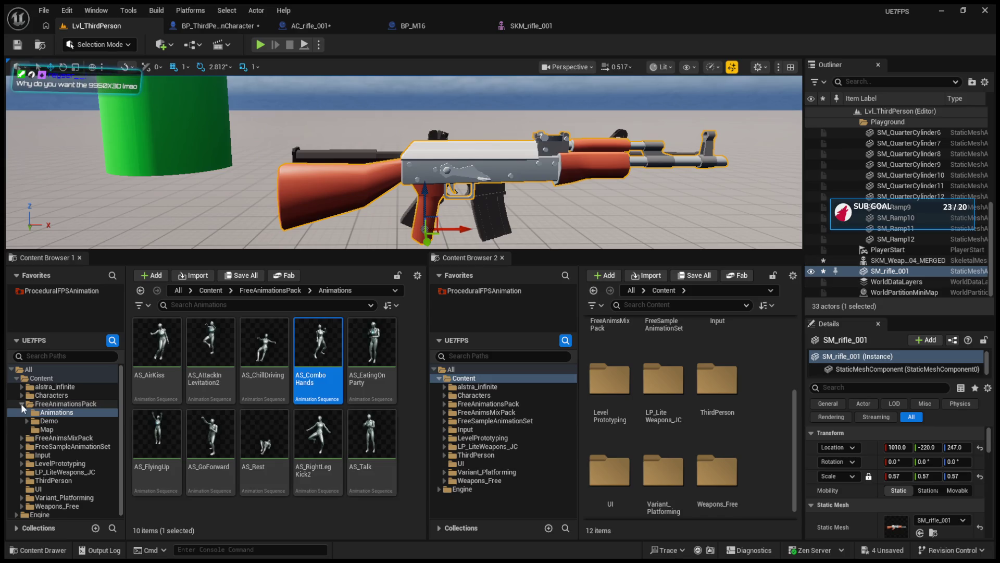
Collapse FreeAnimationsPack and open the FreeAnimsMixPack Animation folder.
left_click(21, 403)
left_click(62, 412)
double_click(156, 349)
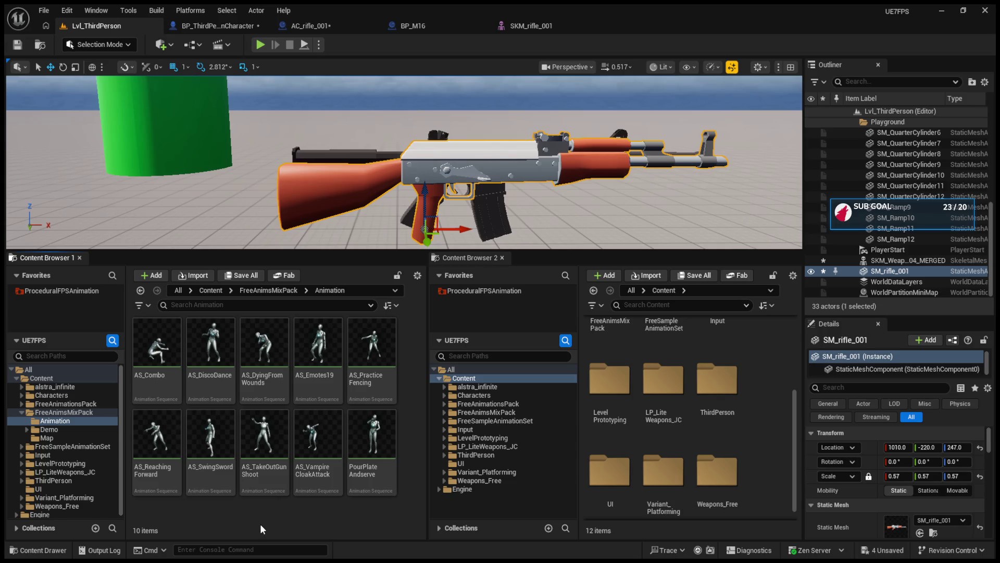
Preview the PourPlateAndserve animation, then close it and return to Lvl_ThirdPerson.
left_click(356, 451)
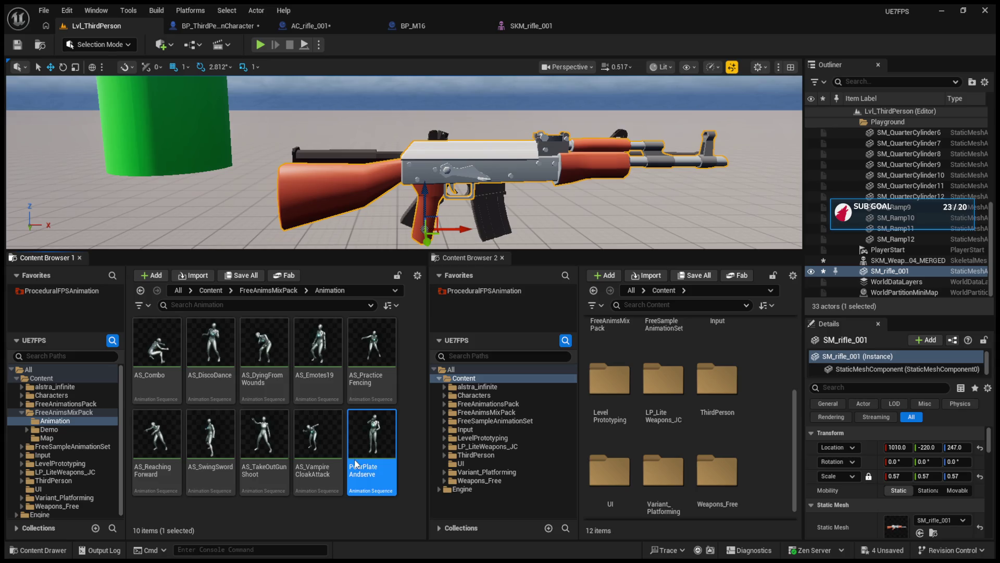
double_click(356, 463)
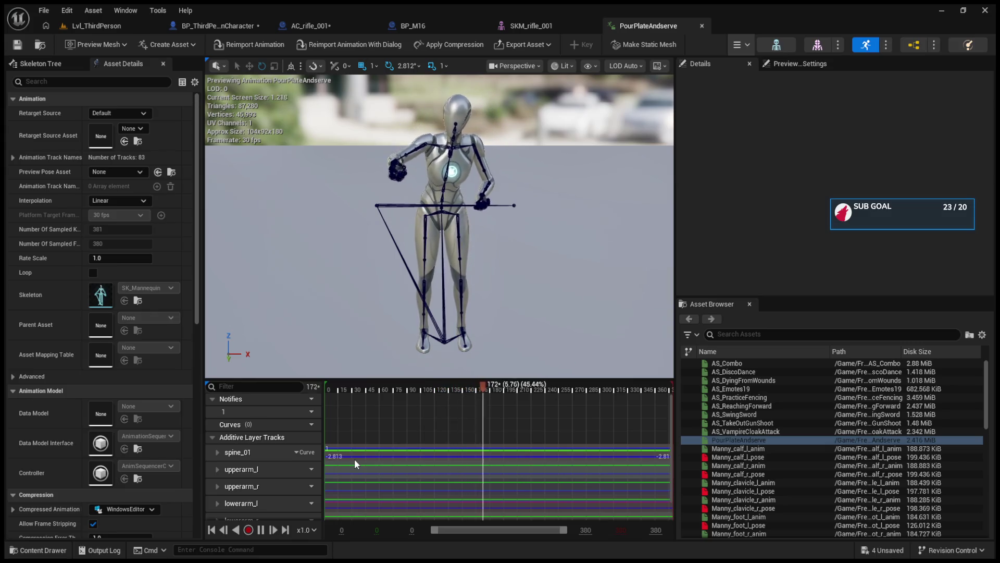
left_click(701, 26)
left_click(96, 26)
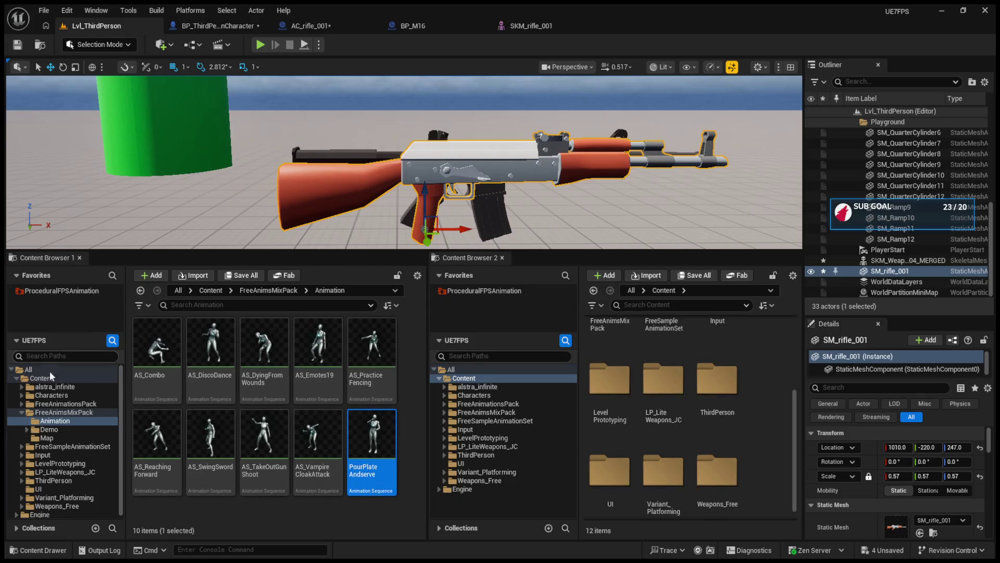
Browse FreeSampleAnimationSet > Animations > CoverSet > Mannequin > RootMotion and open A_CoverHi_Walk_L_Loop.
left_click(23, 411)
left_click(53, 420)
left_click(158, 364)
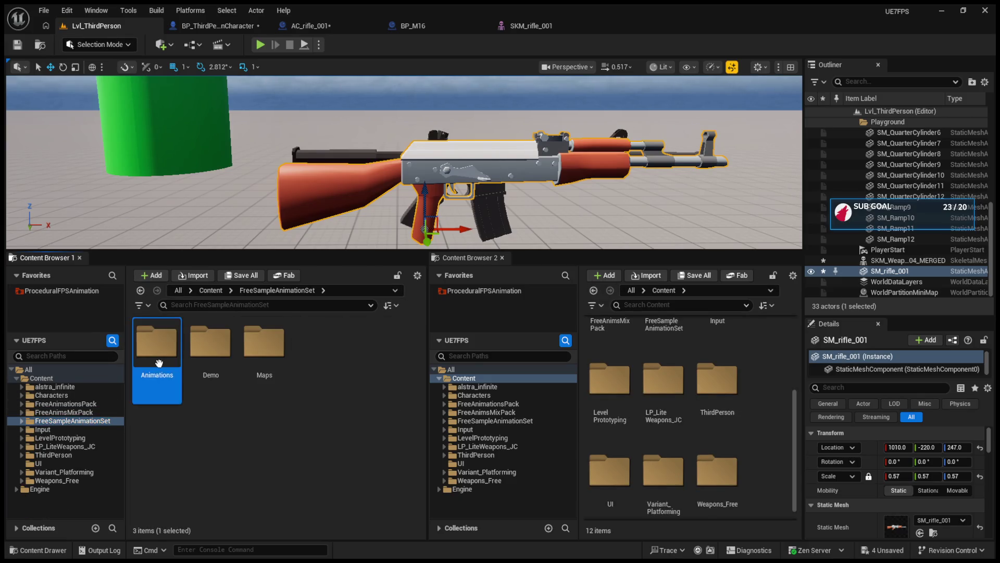
double_click(159, 363)
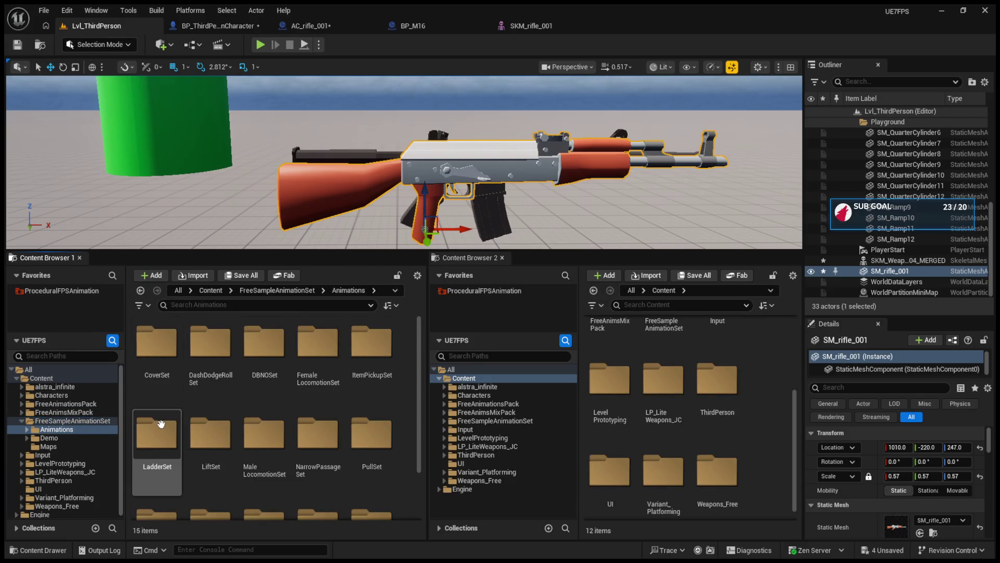
double_click(172, 354)
left_click(163, 375)
double_click(163, 376)
double_click(160, 375)
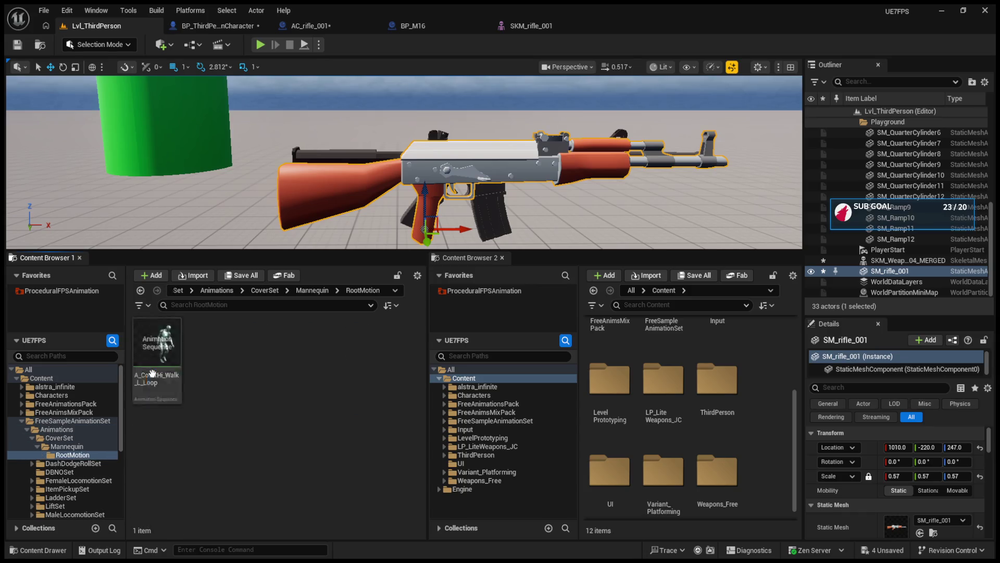
left_click(160, 376)
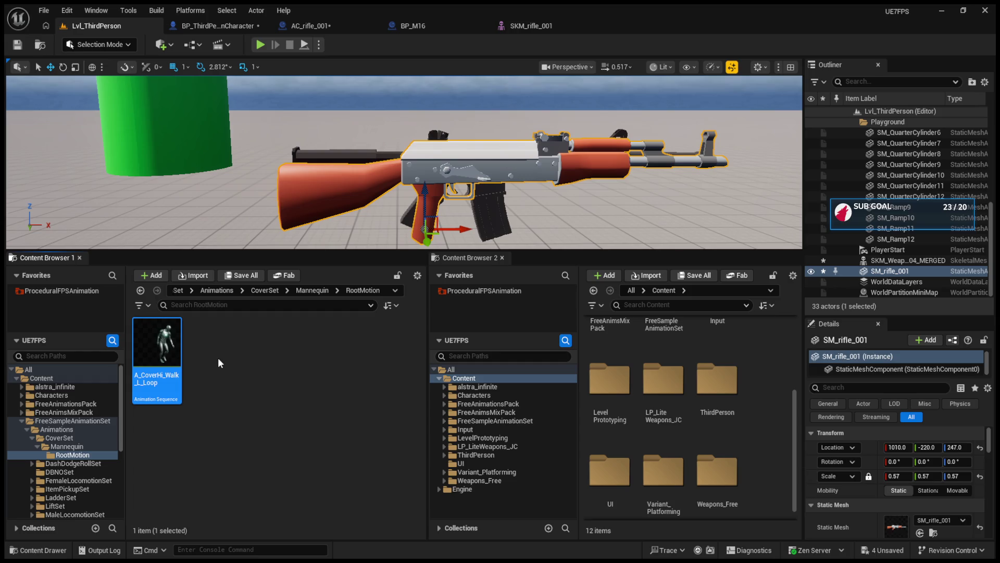
key("Return")
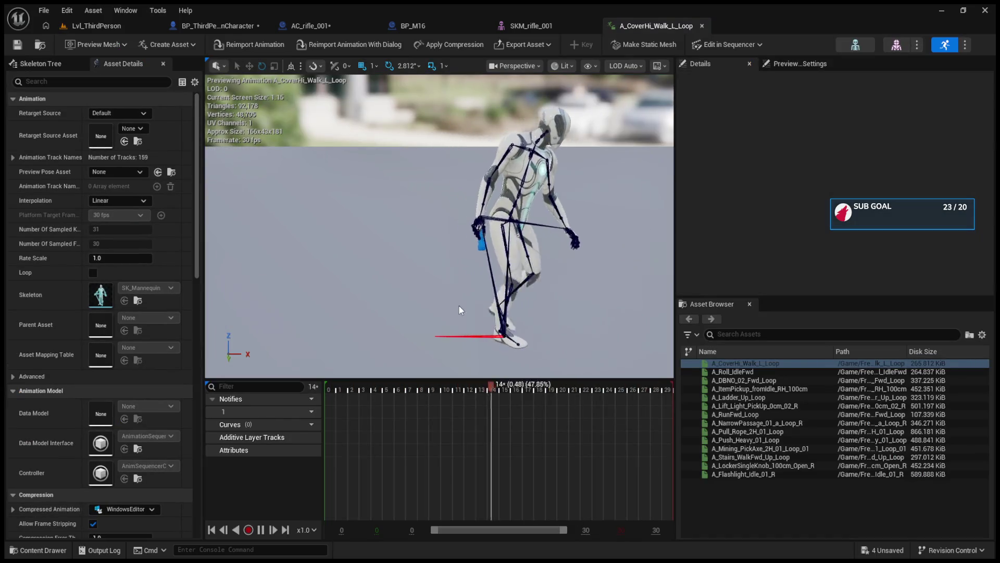
Pull the preview camera back and preview A_Roll_IdleFwd, then A_RunFwd_Loop.
left_click_drag(459, 305, 459, 306)
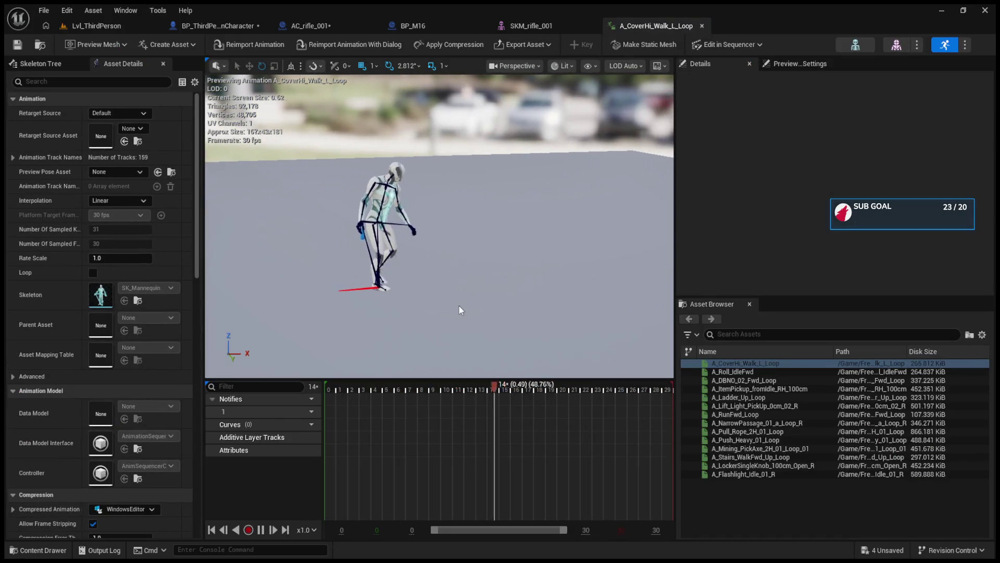
left_click(736, 372)
double_click(737, 371)
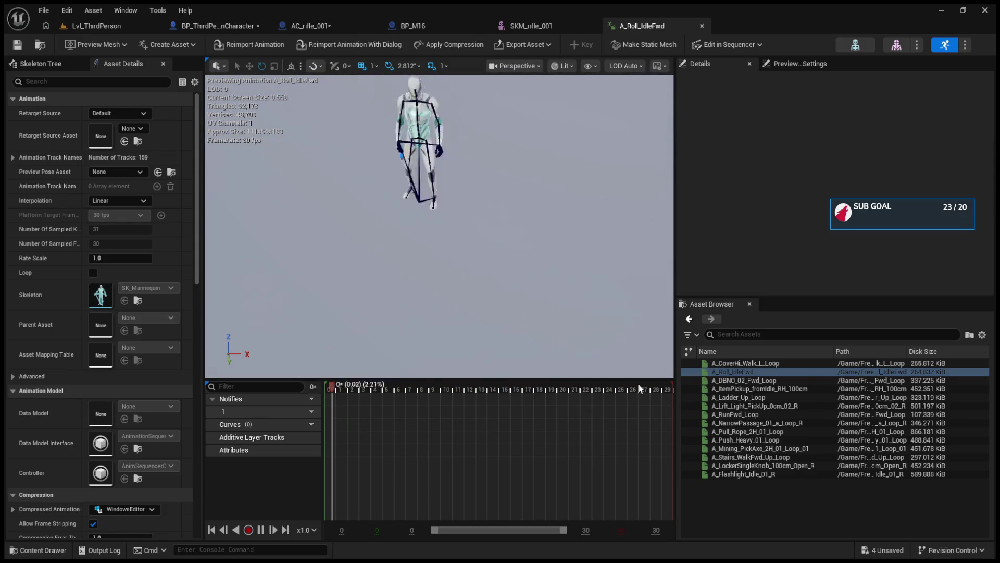
left_click(783, 415)
double_click(783, 414)
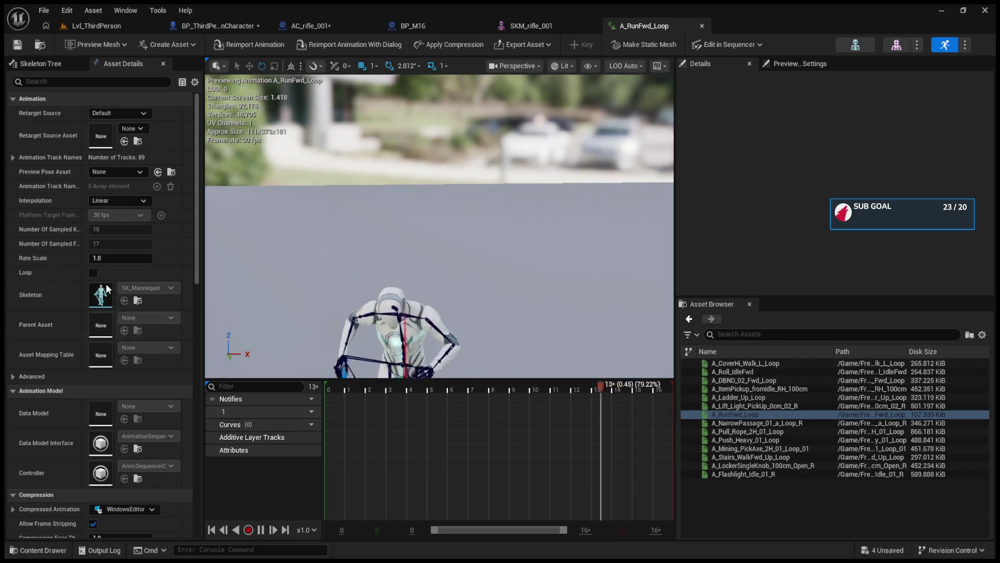
Filter Asset Details by 'root' and enable Force Root Lock on A_RunFwd_Loop.
left_click(80, 82)
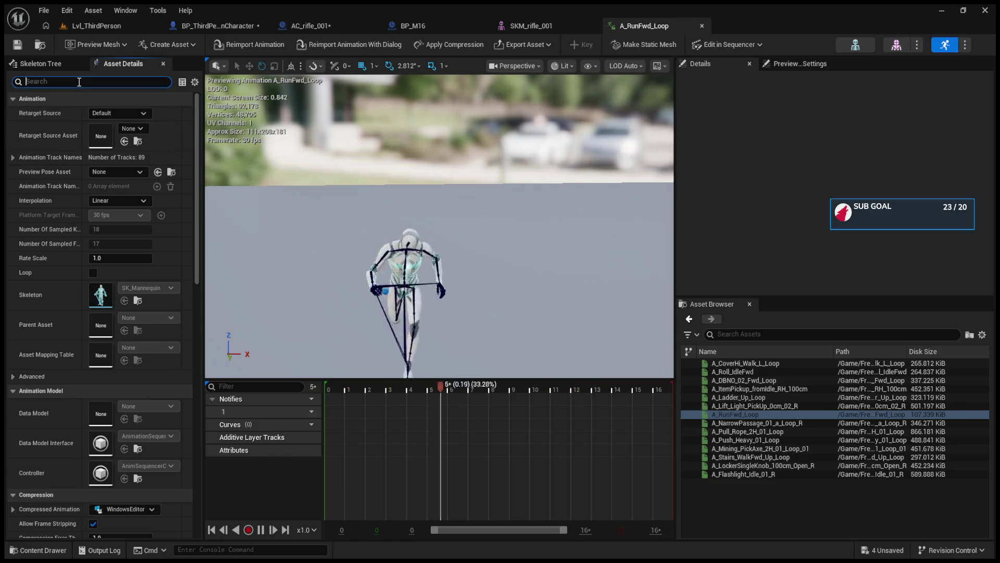
type("root")
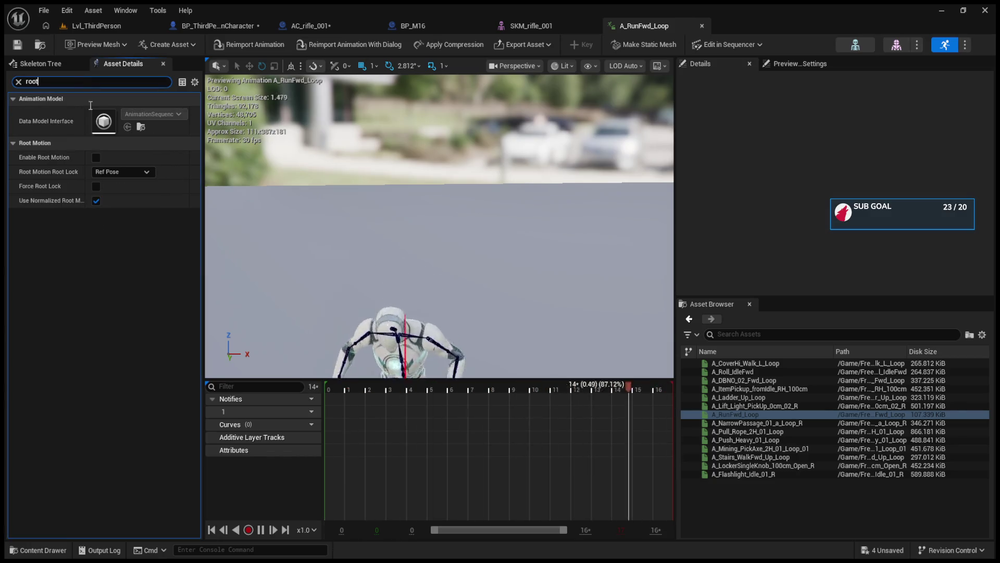
scroll(306, 271, "down", 5)
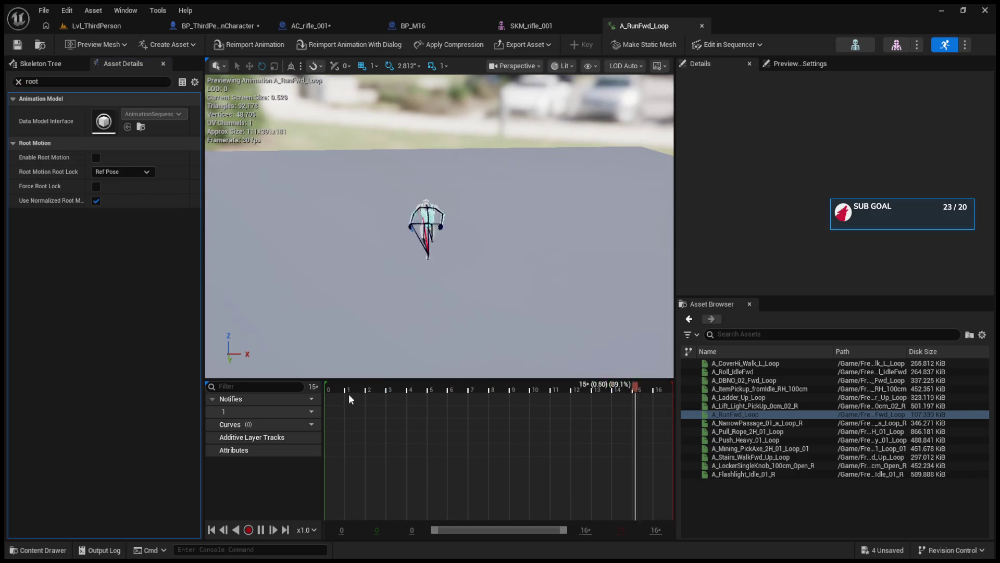
left_click(260, 530)
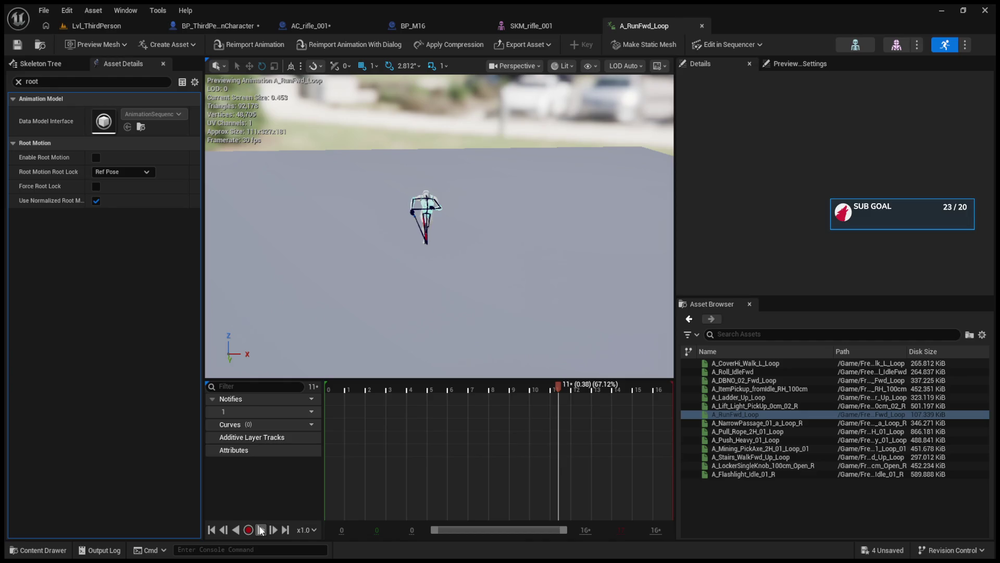
left_click(95, 185)
left_click(260, 530)
scroll(407, 224, "up", 3)
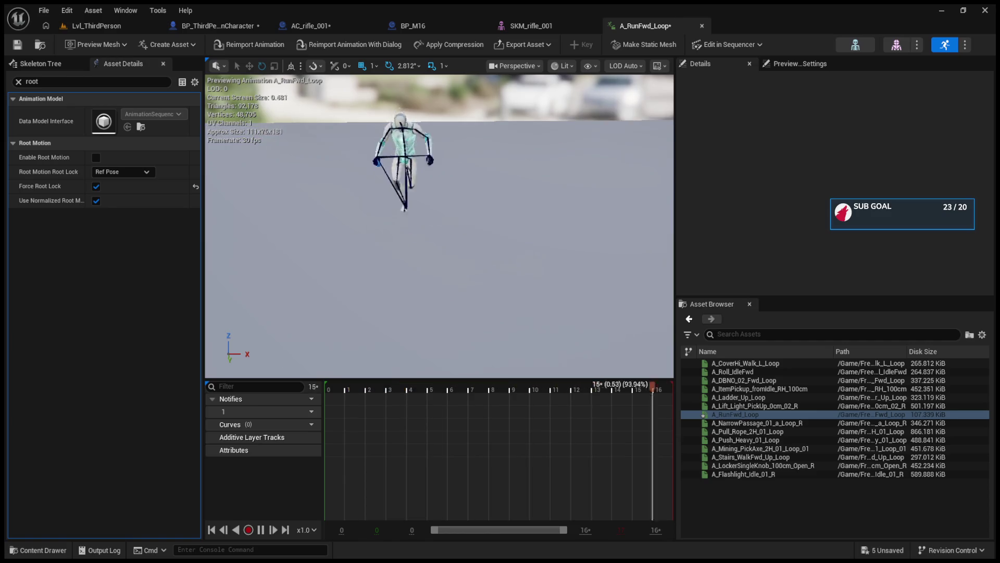
Preview several sample animations through A_Flashlight_Idle_01_R, then close the editor back to Lvl_ThirdPerson.
double_click(740, 422)
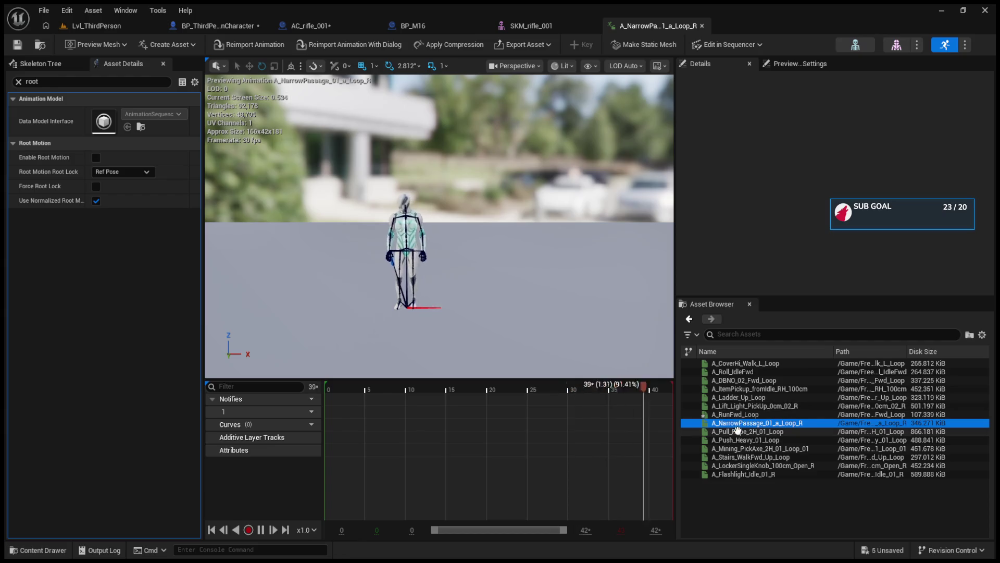
double_click(737, 431)
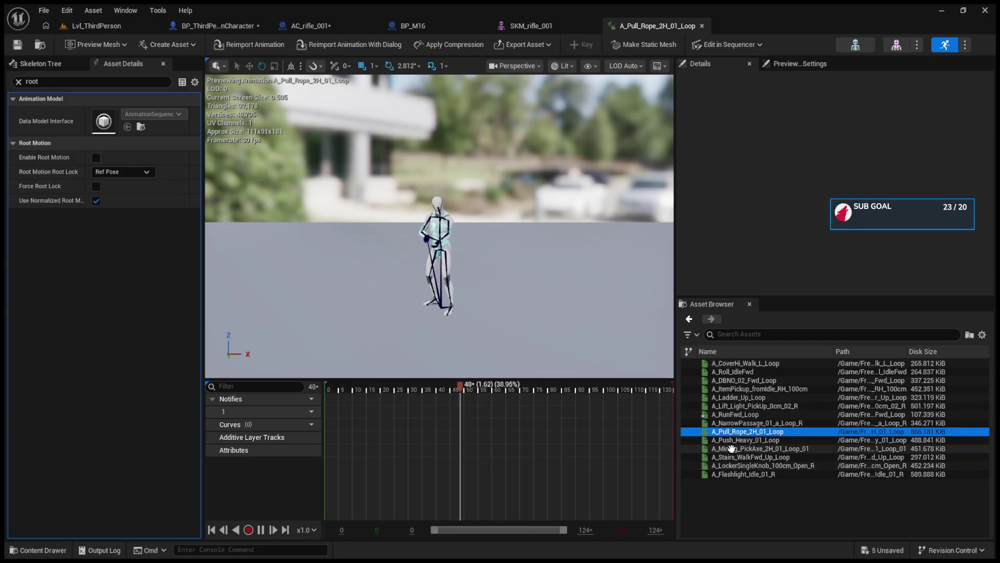
double_click(724, 449)
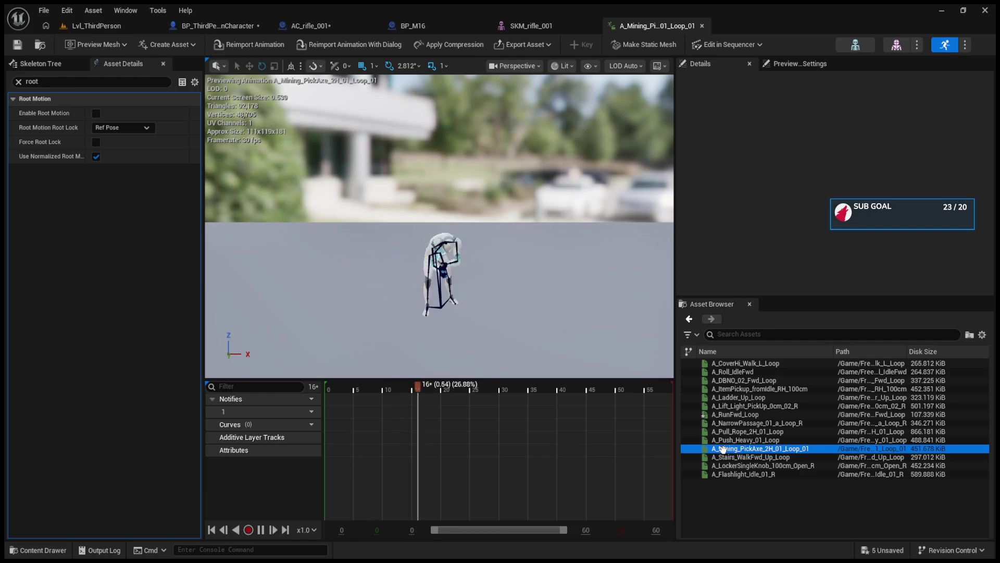
double_click(725, 457)
left_click(729, 465)
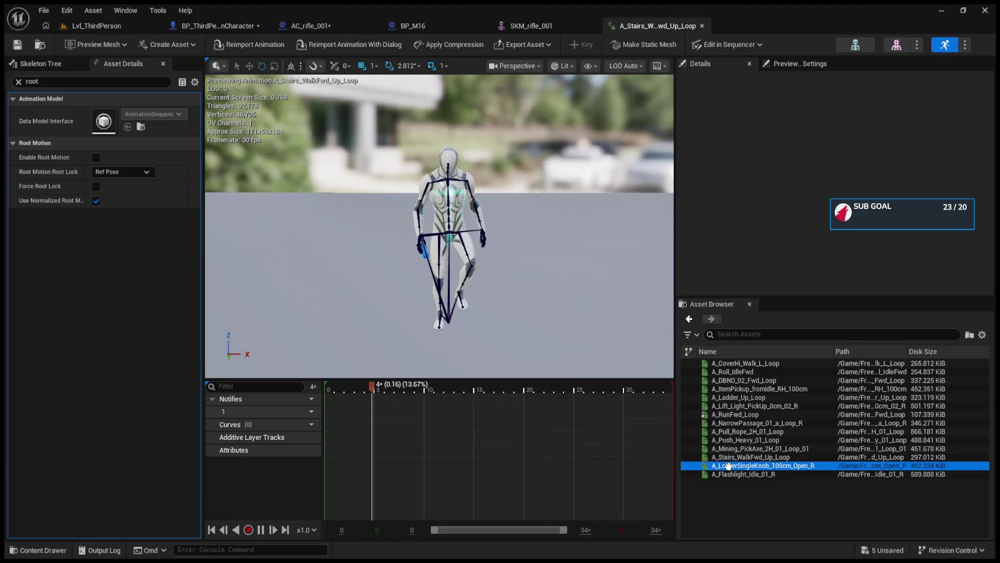
double_click(728, 465)
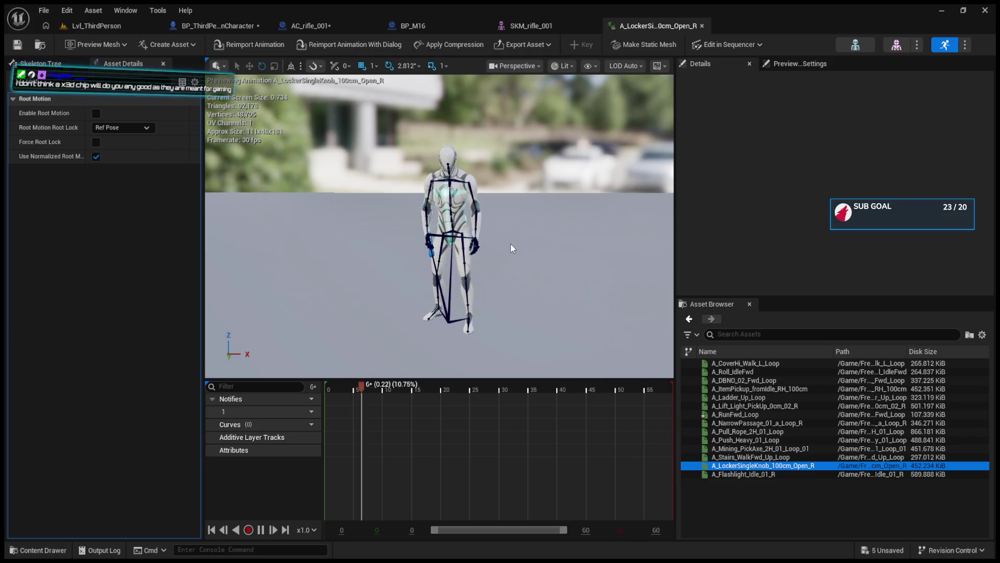
left_click(747, 475)
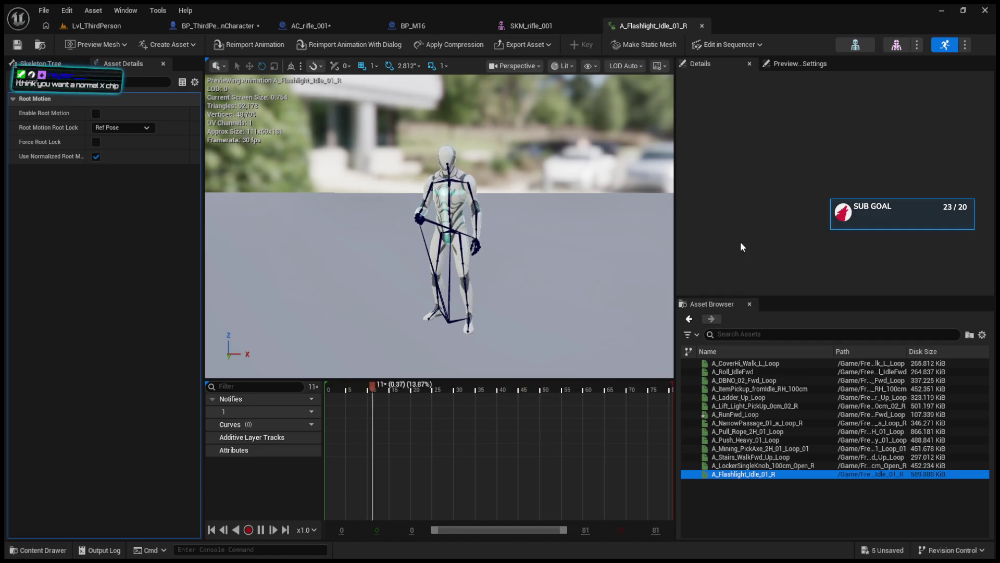
left_click(702, 26)
left_click(74, 26)
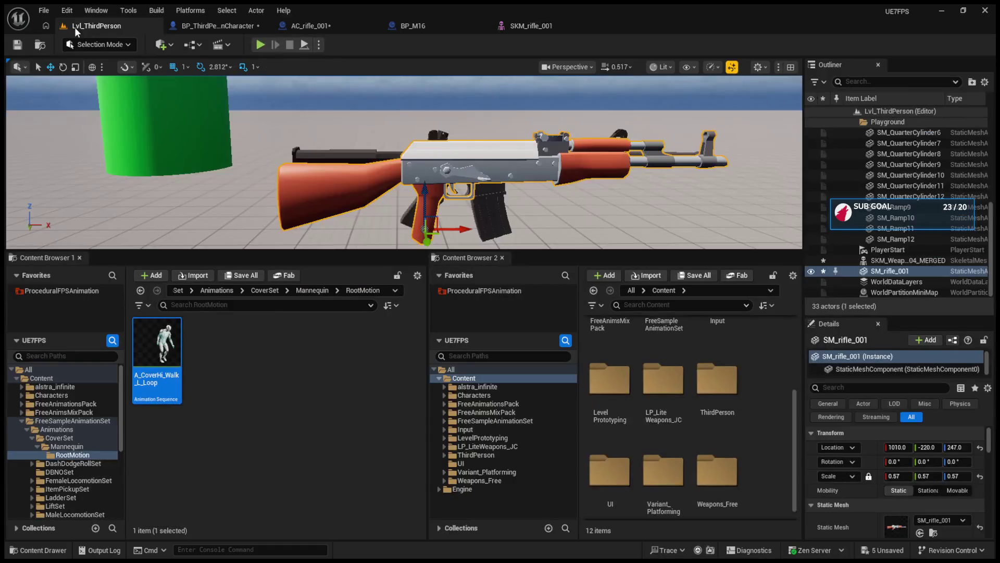
Browse FreeSampleAnimationSet and its Maps folder, then select FreeAnimsMixPack in Content Browser 1.
left_click(23, 421)
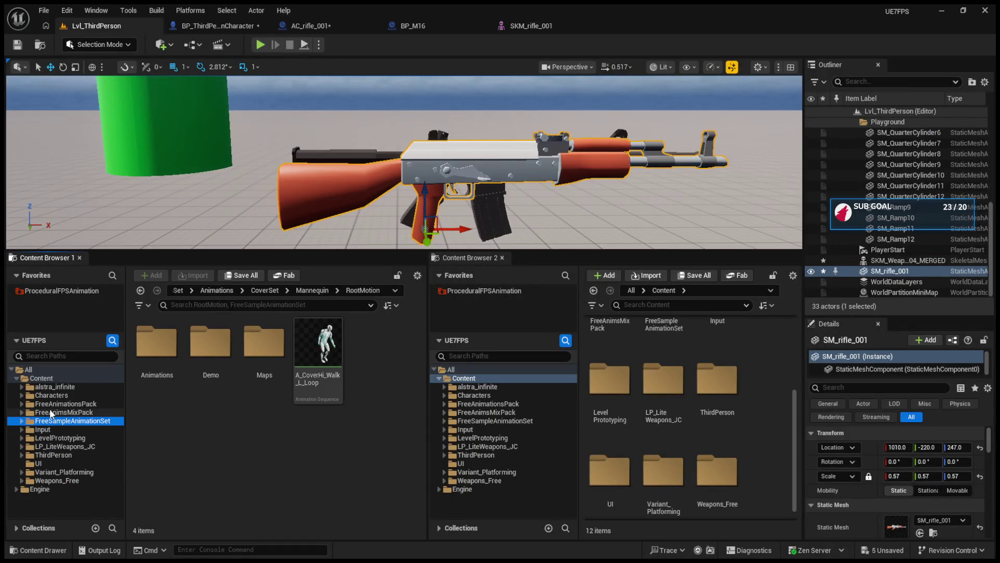
left_click(257, 354)
double_click(257, 354)
left_click(137, 293)
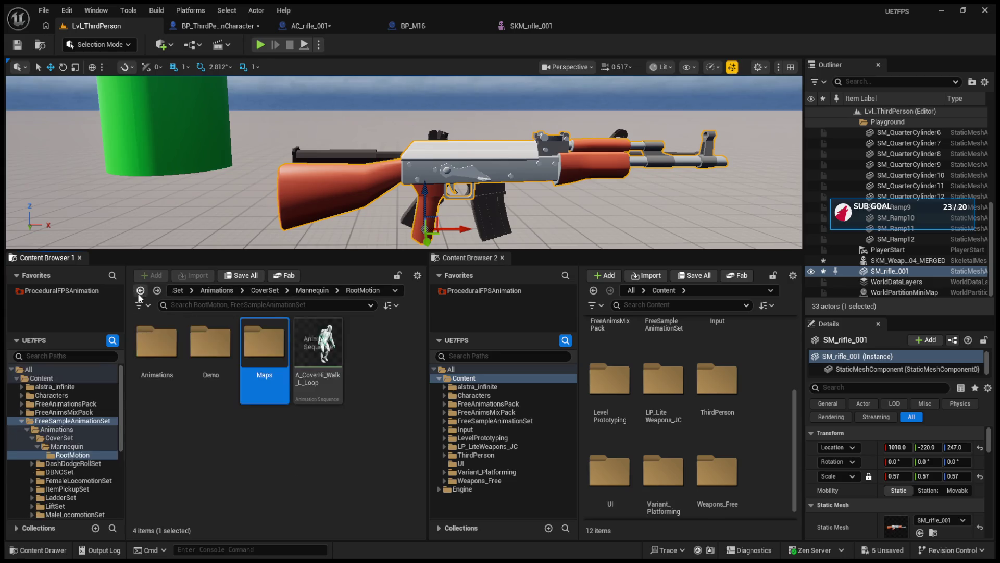
left_click(23, 421)
left_click(45, 412)
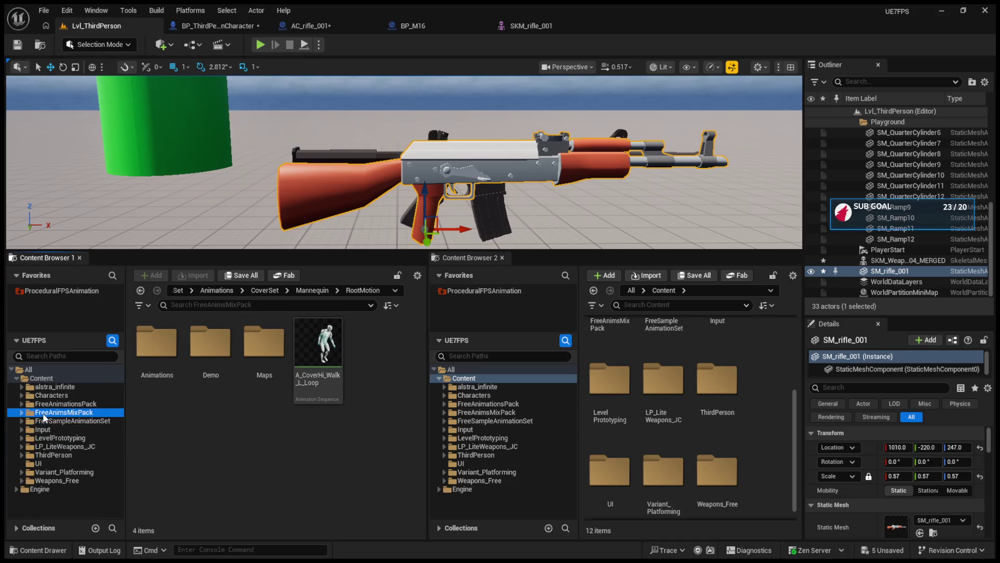
left_click(45, 402)
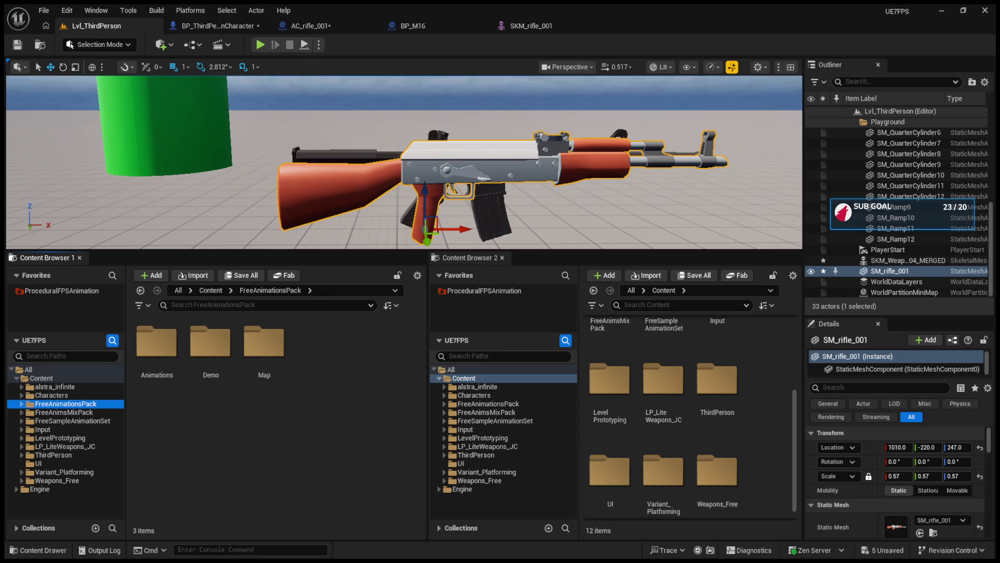
Switch to the BP_ThirdPersonCharacter tab to view its EventGraph.
left_click(226, 25)
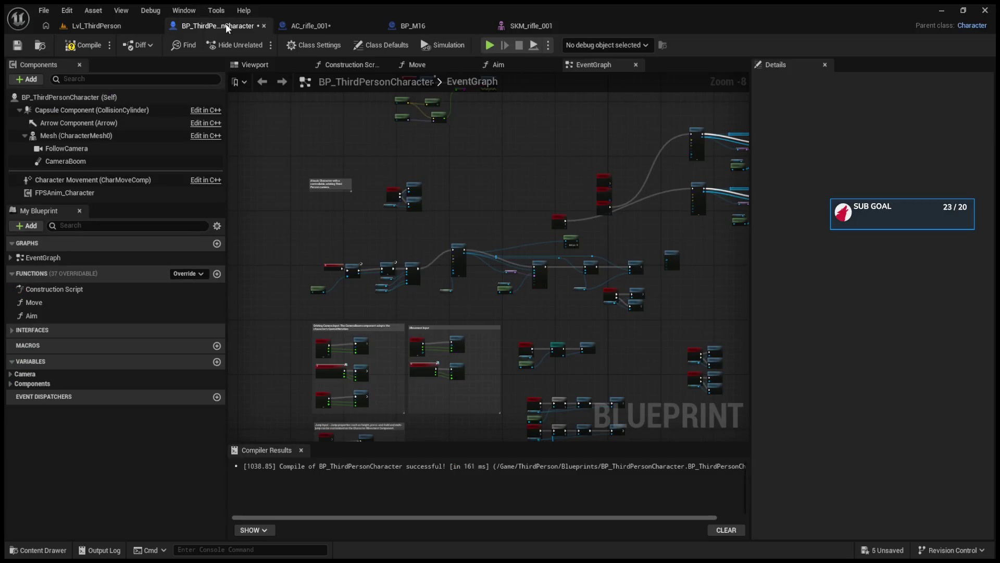
Shift Event BeginPlay left, create a 'Primary Weapon' variable of type FPSAnim Firearm, then add another variable.
scroll(454, 304, "up", 5)
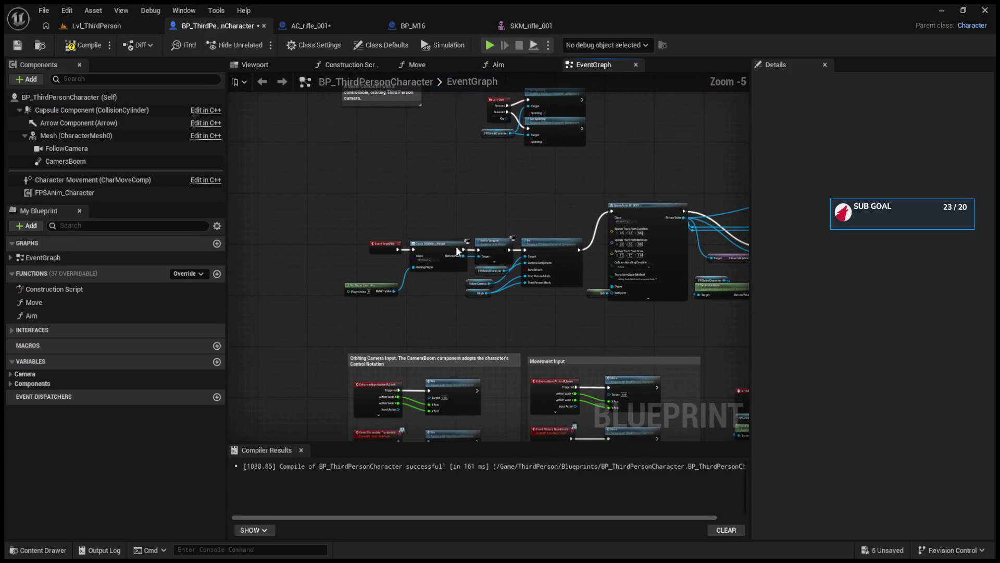
left_click_drag(394, 244, 295, 242)
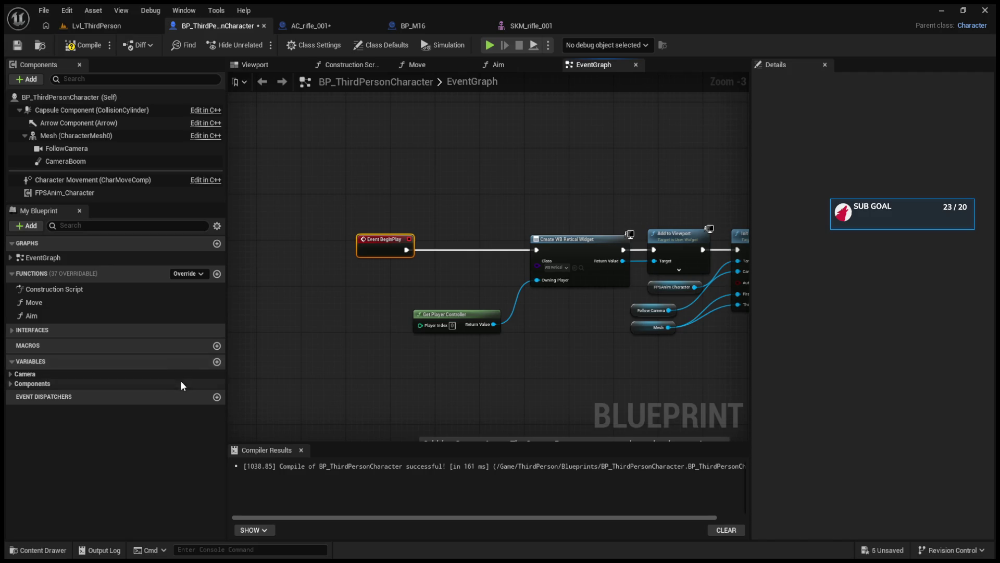
left_click(217, 362)
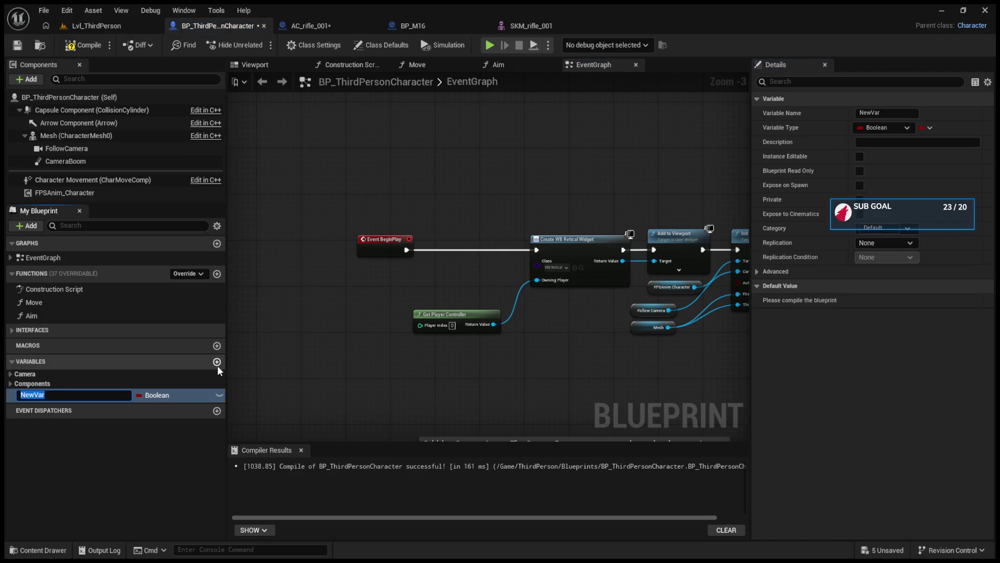
type("Pri")
key("BackSpace")
key("BackSpace")
key("BackSpace")
type("Primar")
type("y Weapon")
key("Return")
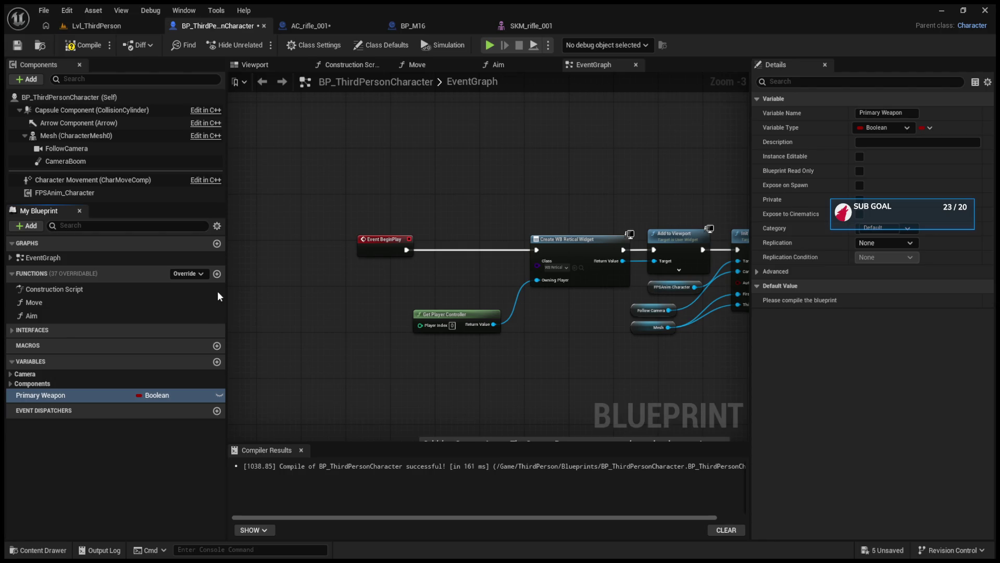
left_click(310, 244)
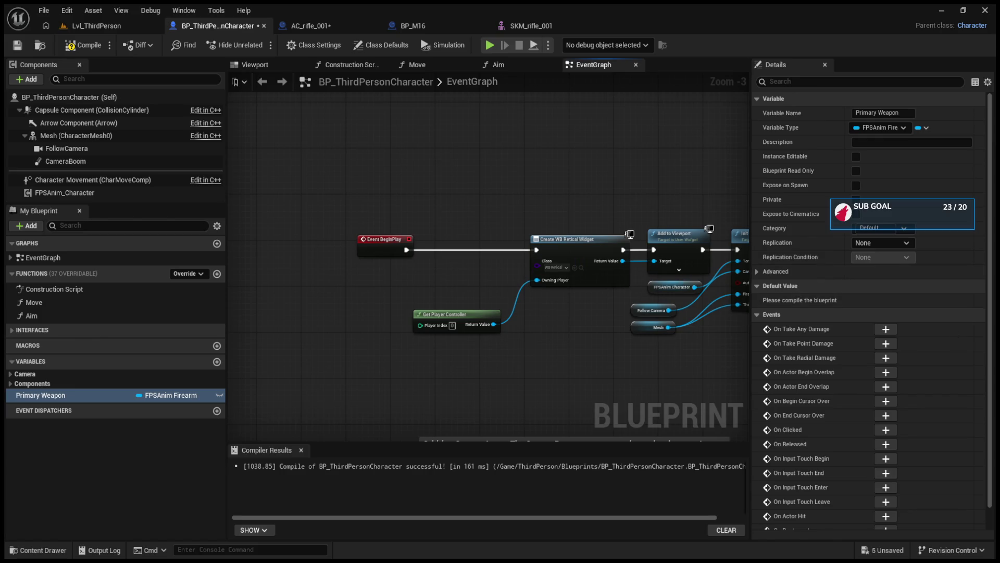
left_click(217, 362)
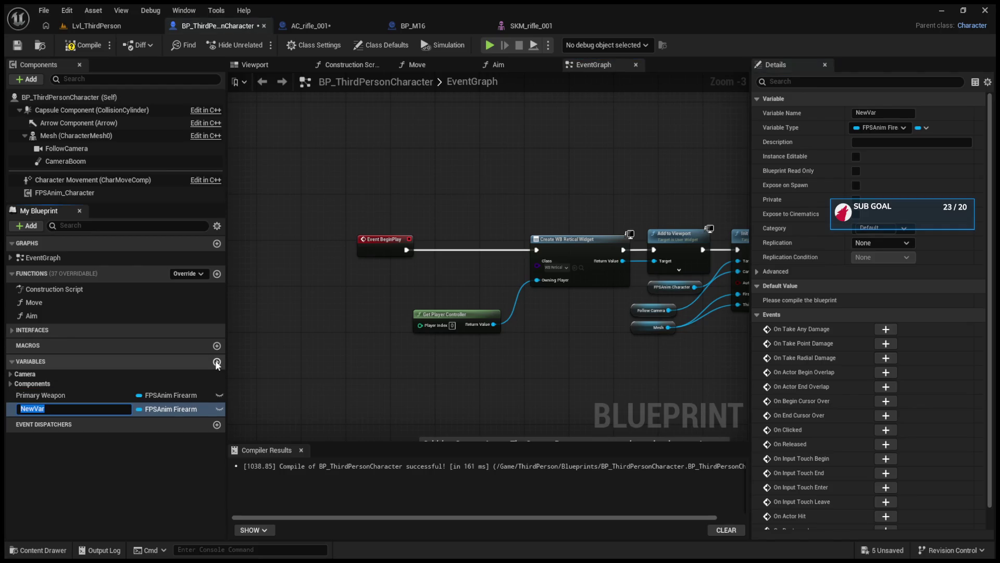
Delete the stray NewVar variable and duplicate Primary Weapon as 'Secondary Weapon'.
key("Return")
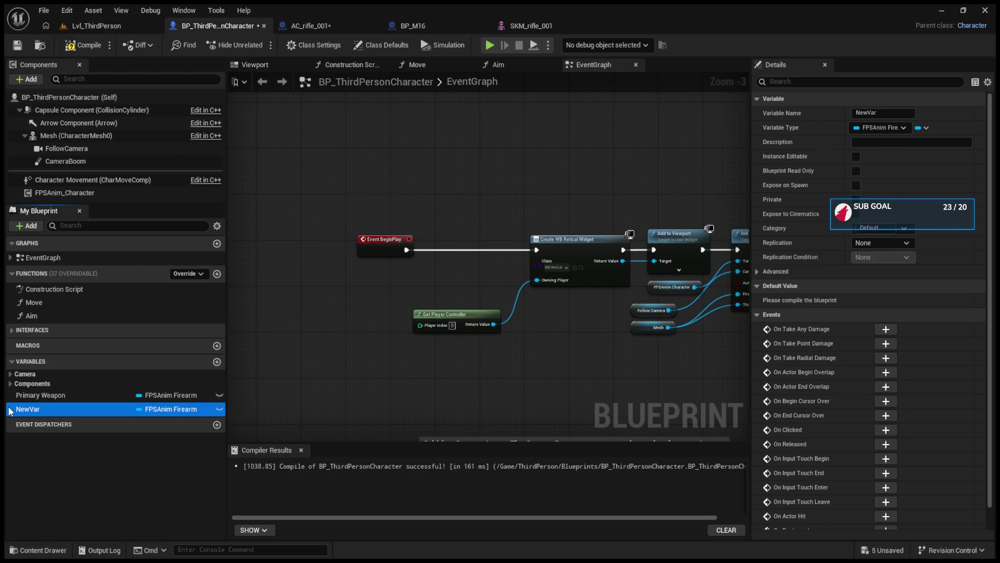
key("Delete")
left_click(48, 396)
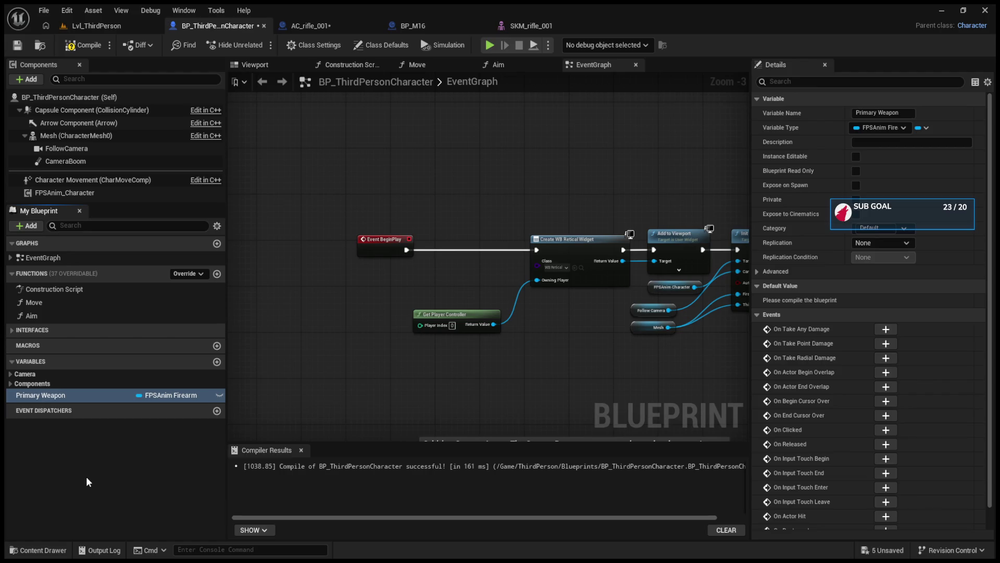
key("ctrl+d")
key("End")
key("BackSpace")
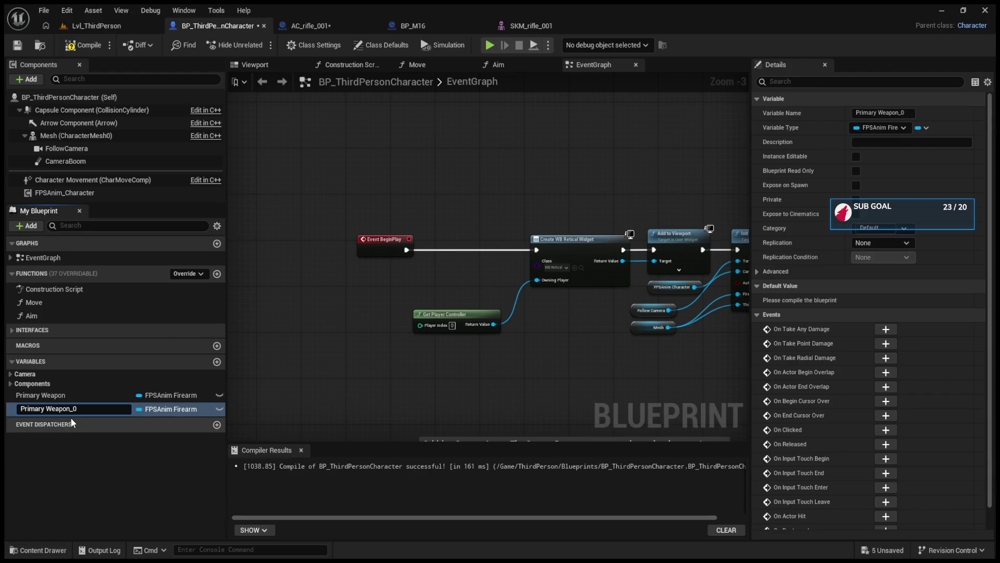
key("BackSpace")
key("BackSpace")
key("BackSpace")
key("BackSpace")
type("D")
key("BackSpace")
type("Second")
type("ary")
key("Return")
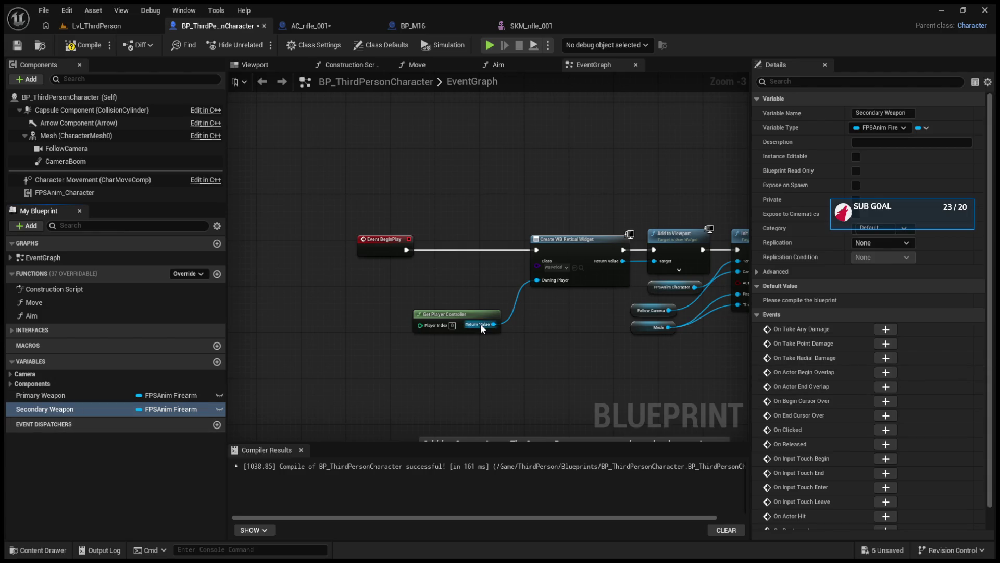
Add another blueprint variable and type the name 'Current Weapon'.
left_click(218, 362)
key("BackSpace")
type("C")
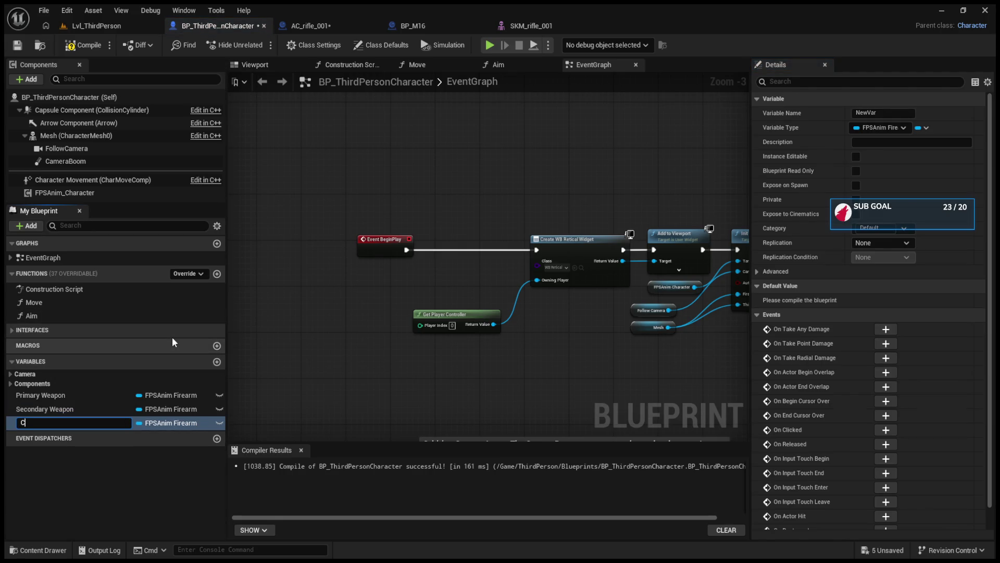
type("urrent We")
type("apon")
Confirm 'Current Weapon' as the third FPSAnim Firearm variable's name.
key("Return")
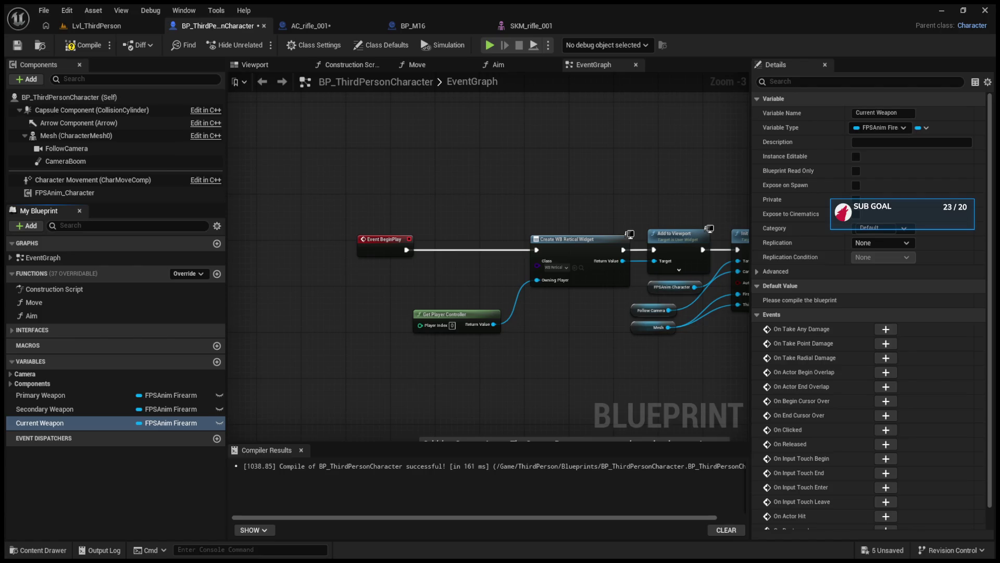
left_click_drag(524, 210, 538, 371)
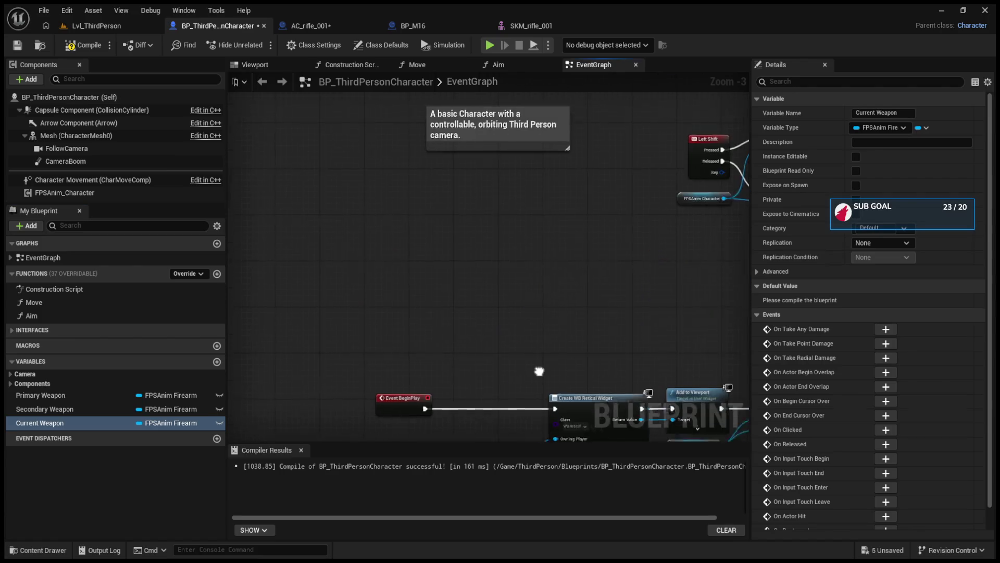
Add a custom event named 'Switch Weapon' to the EventGraph.
left_click(394, 264)
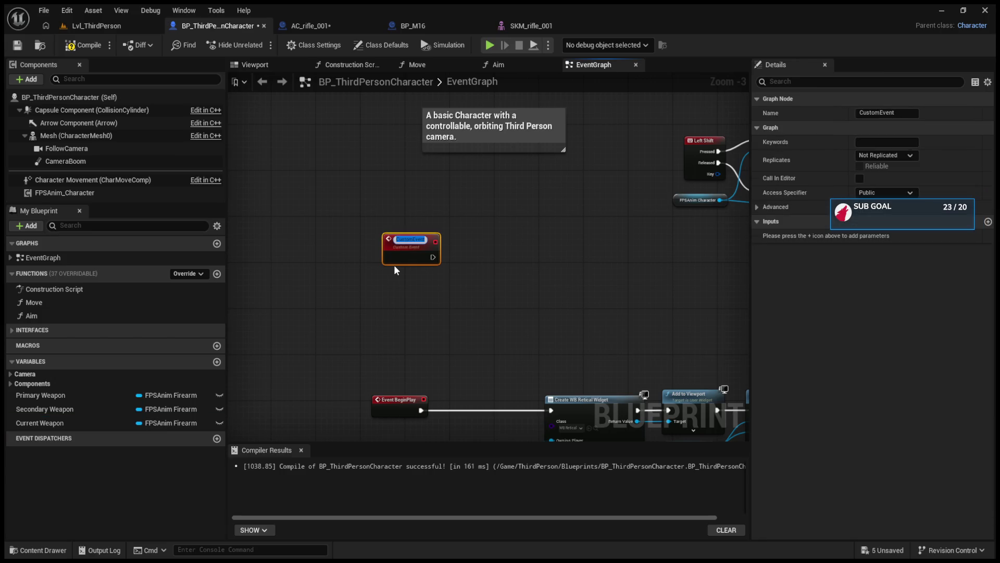
key("BackSpace")
type("Switch")
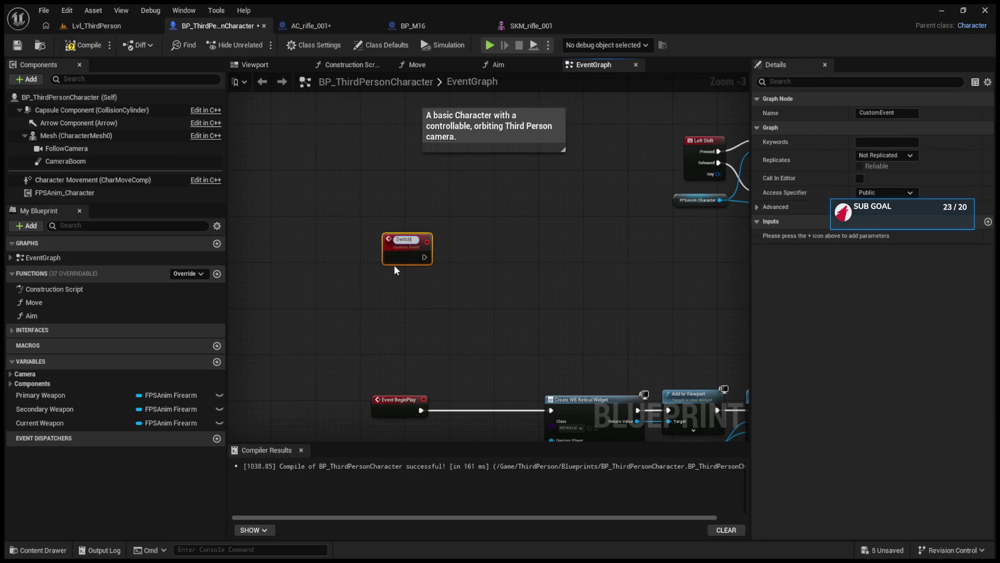
type("Weapon")
key("Return")
Place a Current Weapon getter node below Switch Weapon.
scroll(445, 301, "up", 3)
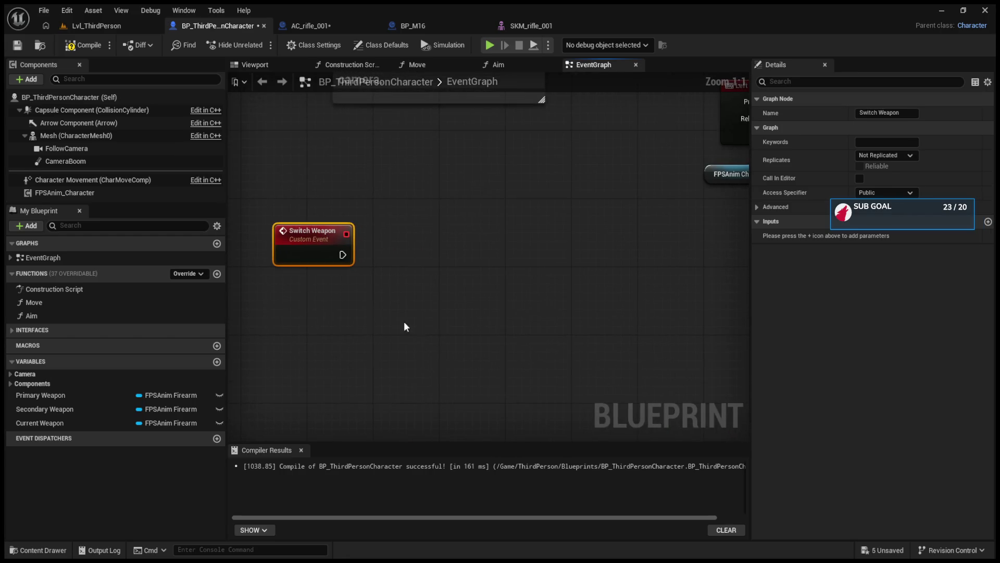
left_click(70, 422)
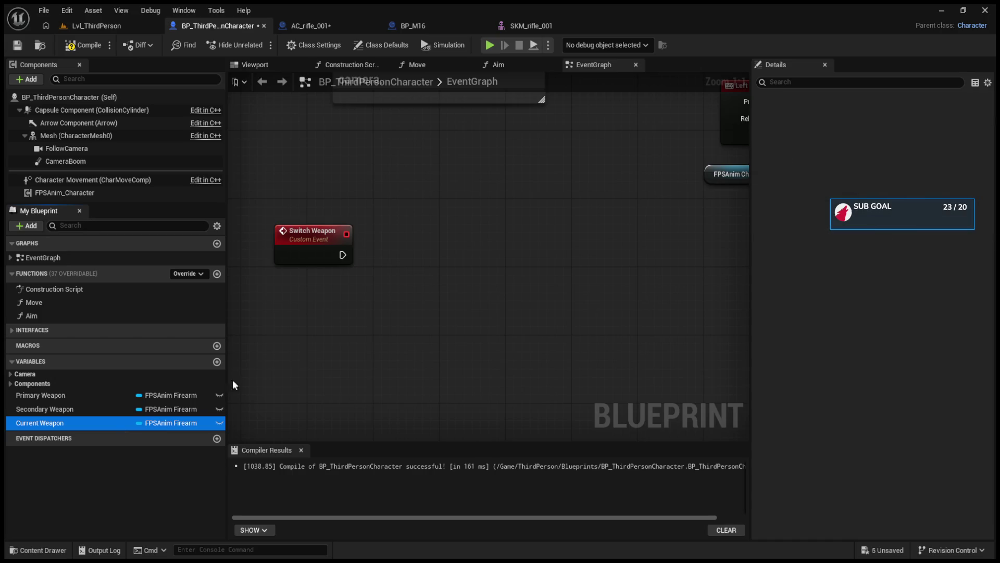
mouse_move(307, 302)
left_mouse_down()
mouse_move(322, 323)
mouse_move(309, 295)
left_mouse_up()
left_click(45, 409)
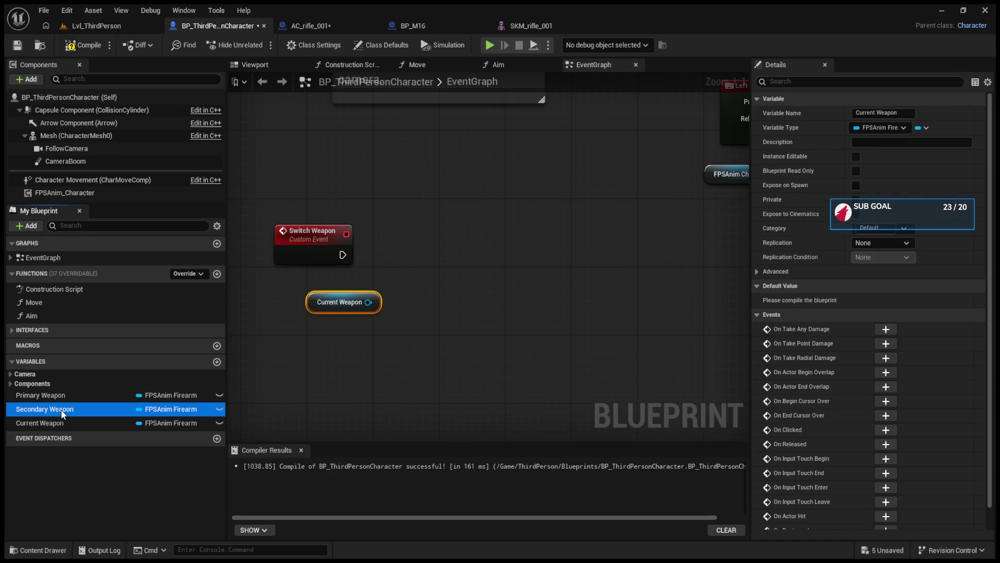
Stack Current, Secondary and Primary Weapon getters under Switch Weapon and re-confirm the Current Weapon name.
left_click_drag(45, 409, 294, 331)
left_click(108, 394)
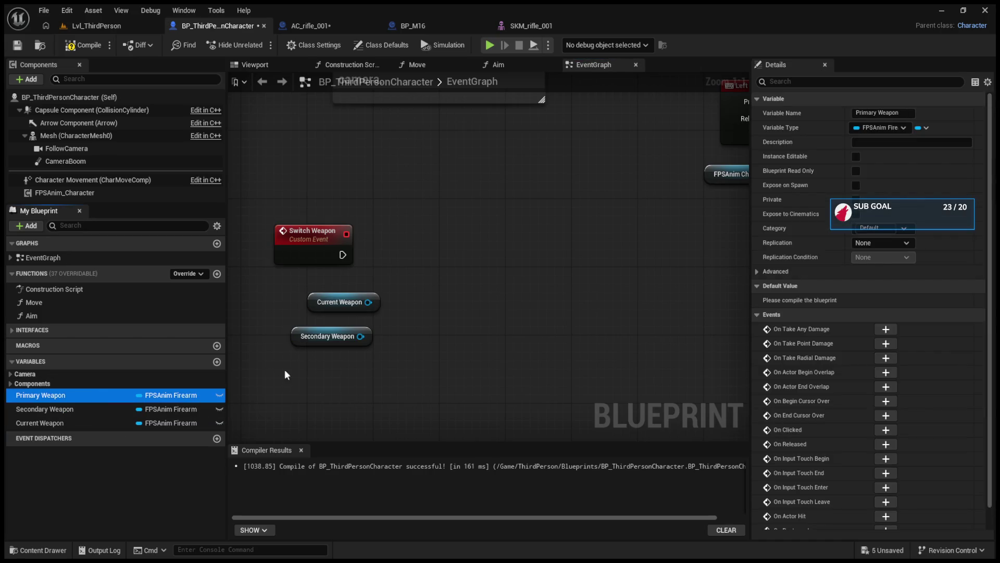
left_click_drag(293, 389, 277, 364)
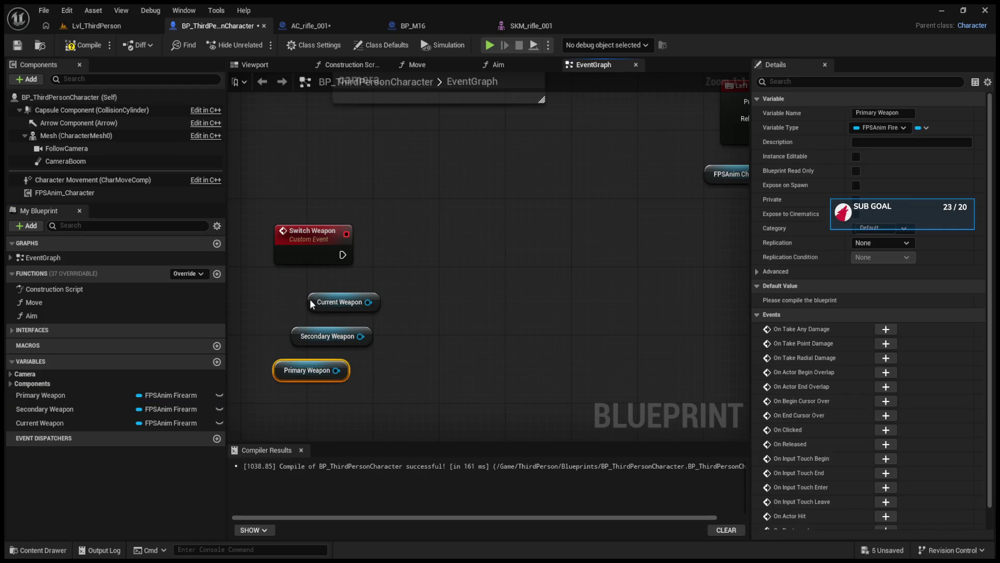
left_click_drag(311, 299, 277, 290)
mouse_move(296, 338)
left_mouse_down()
mouse_move(278, 338)
mouse_move(279, 321)
left_mouse_up()
left_click_drag(280, 370, 281, 346)
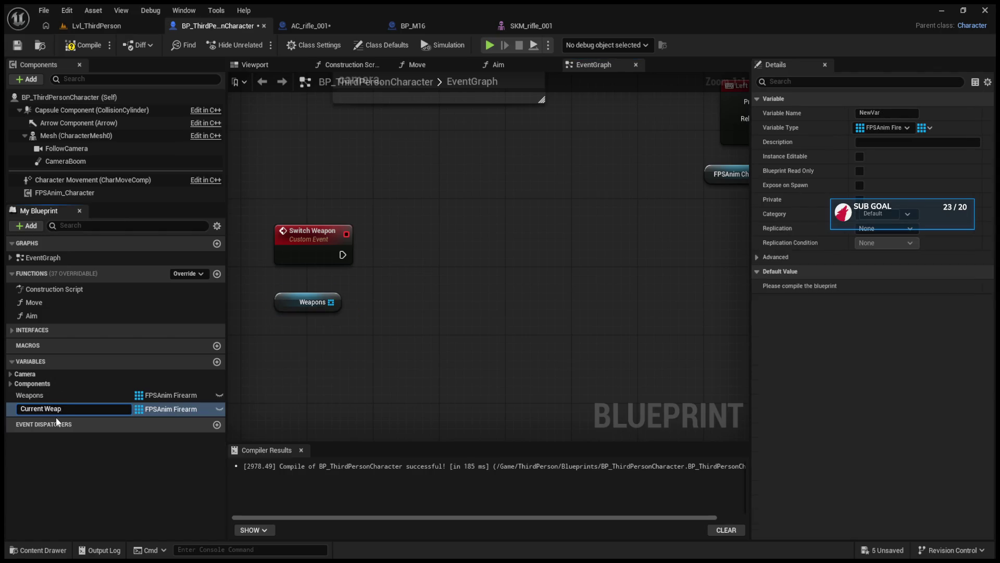
type("on")
key("Return")
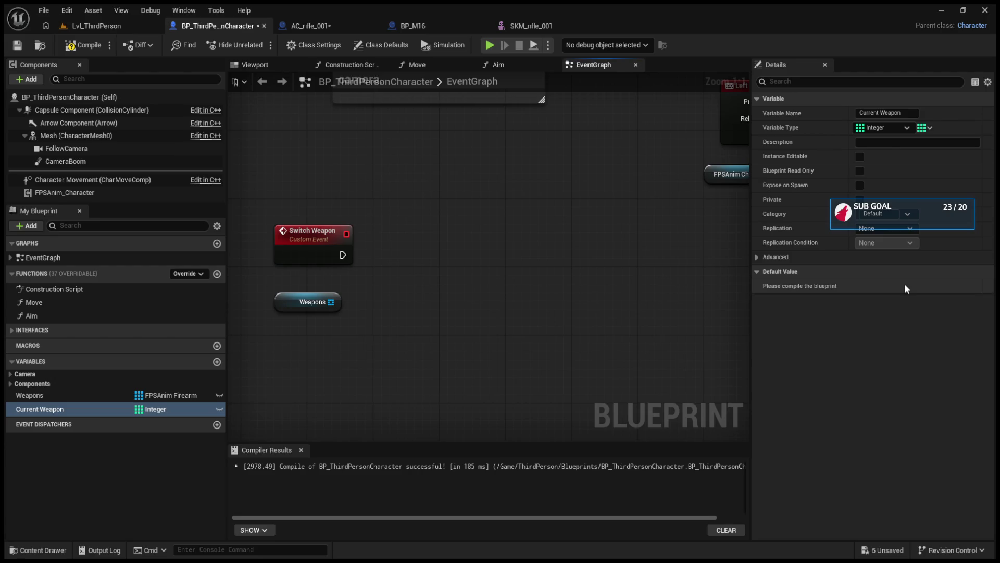
Pull a GET node from the Weapons array and make Current Weapon a single Integer.
left_click_drag(331, 302, 432, 282)
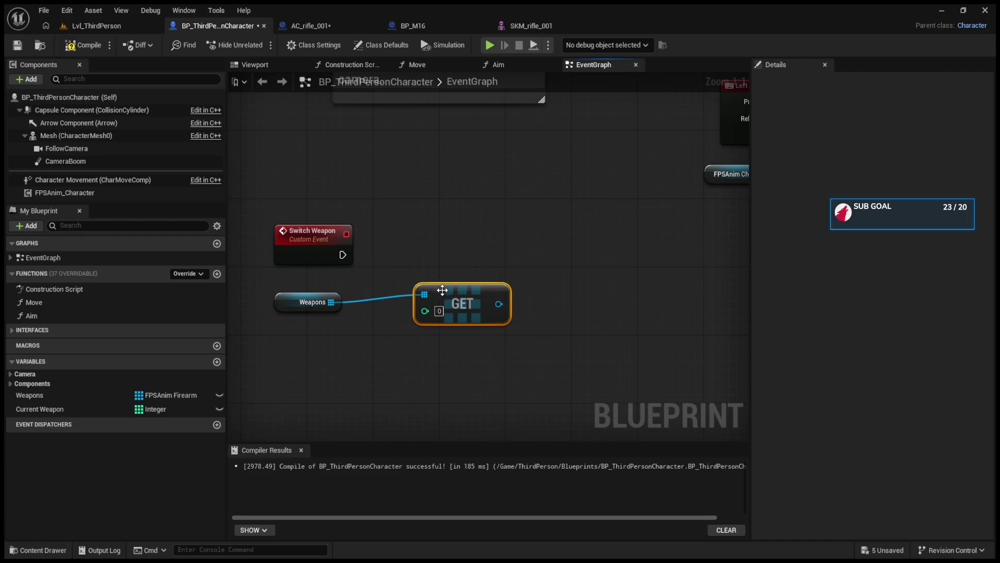
left_click_drag(433, 283, 392, 291)
left_click(35, 411)
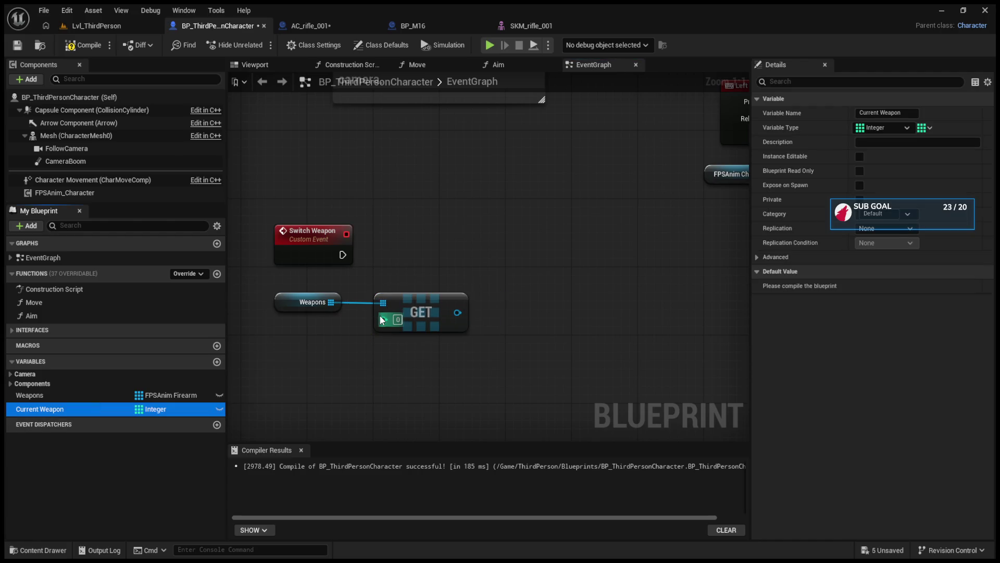
left_click(273, 330)
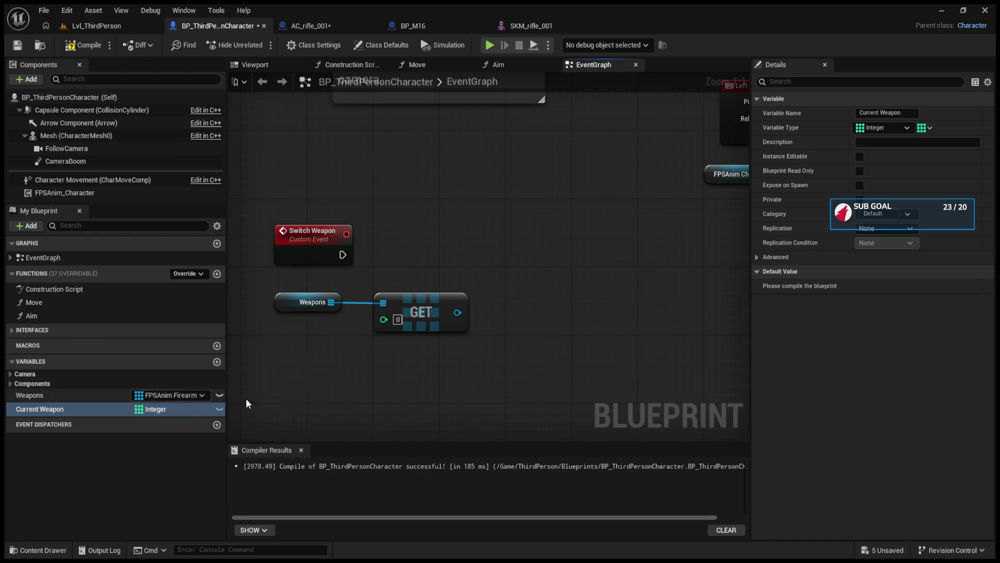
left_click(926, 127)
left_click(924, 142)
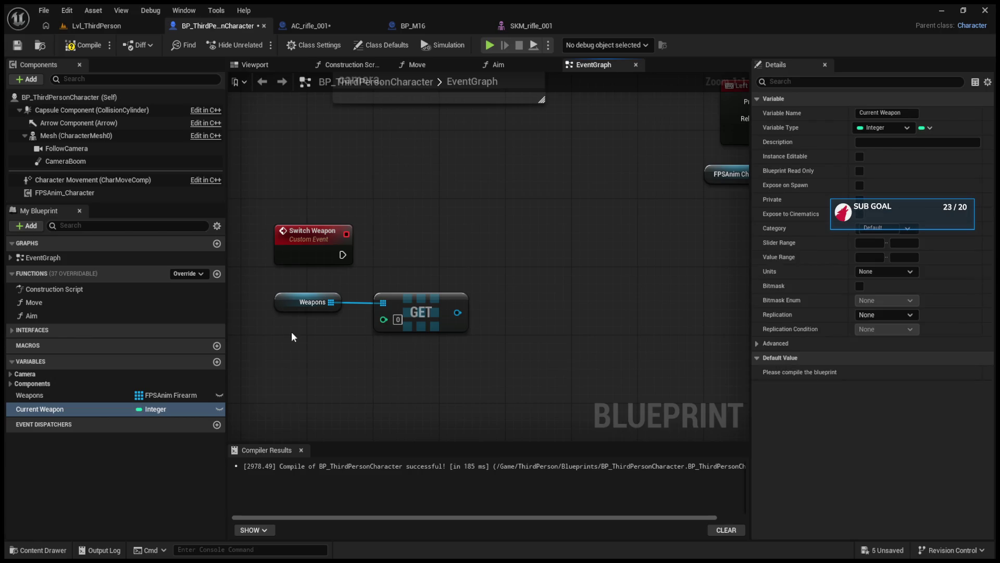
Wire a Current Weapon getter into the GET node's index pin.
left_click_drag(110, 412, 385, 320)
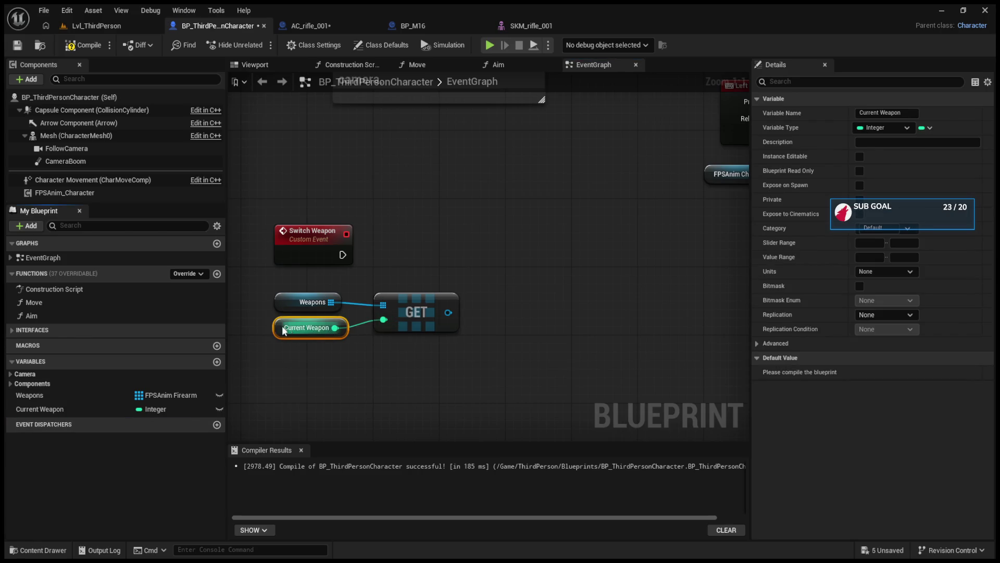
left_click_drag(308, 328, 300, 328)
left_click(587, 334)
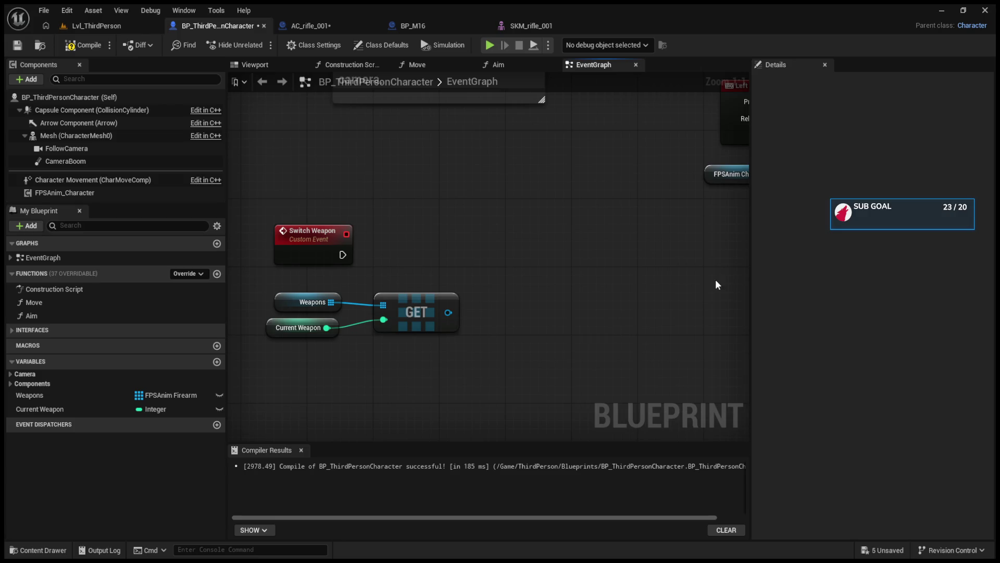
mouse_move(445, 313)
left_mouse_down()
mouse_move(488, 256)
mouse_move(447, 231)
left_mouse_up()
Select the spawn, attach and set node rows and shift the Switch Weapon group left.
scroll(447, 232, "down", 4)
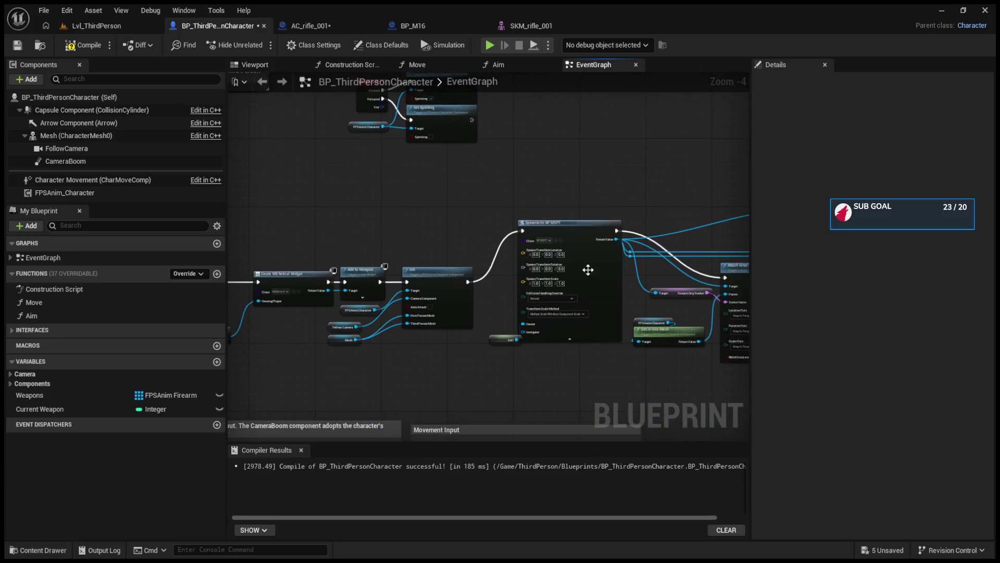
scroll(588, 269, "up", 3)
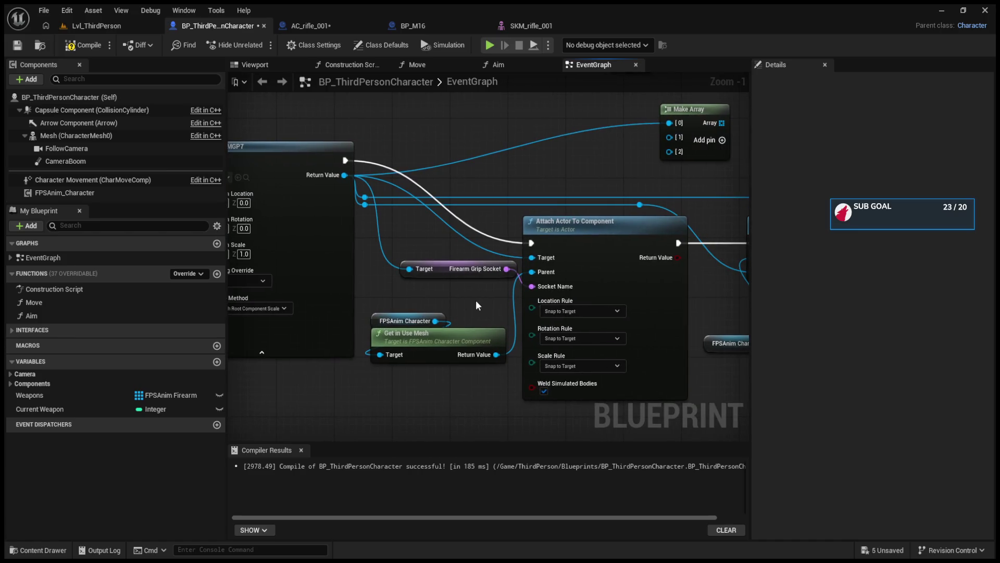
left_click_drag(476, 306, 380, 249)
mouse_move(323, 185)
left_mouse_down()
mouse_move(571, 336)
mouse_move(713, 380)
mouse_move(576, 360)
left_mouse_up()
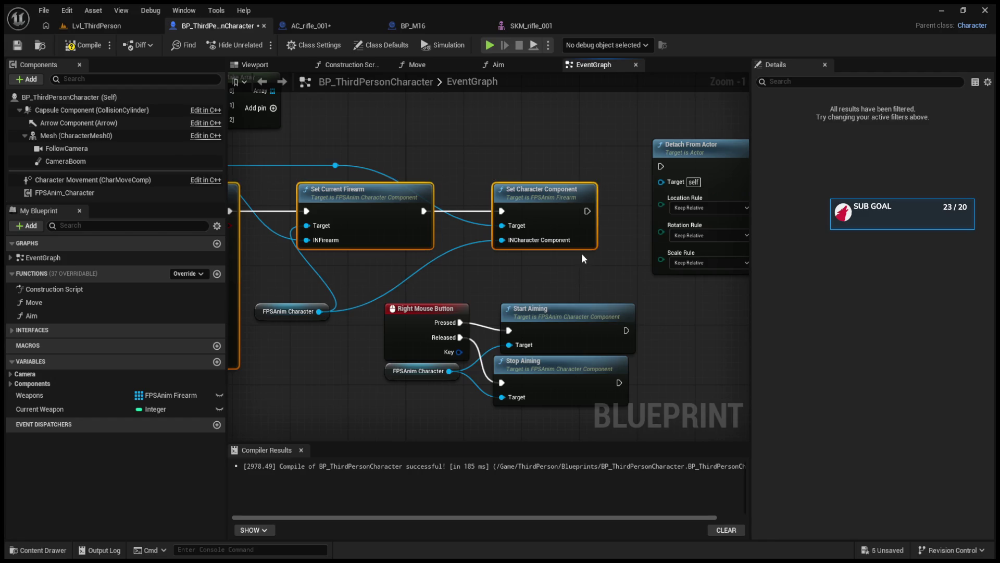
scroll(581, 254, "down", 4)
mouse_move(383, 221)
left_mouse_down()
mouse_move(198, 224)
mouse_move(675, 300)
mouse_move(709, 320)
left_mouse_up()
left_click_drag(595, 330, 408, 279)
scroll(407, 279, "up", 3)
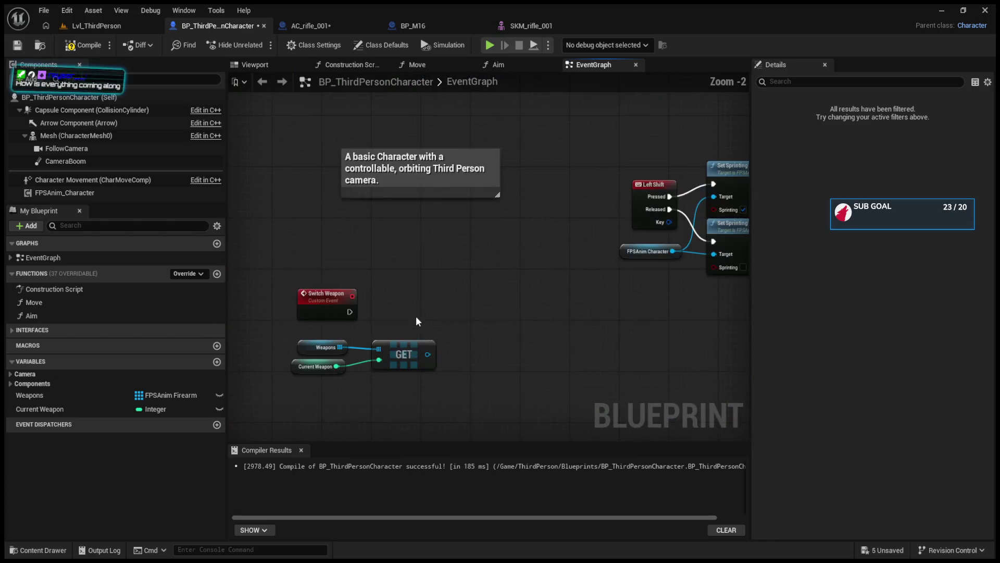
mouse_move(360, 237)
left_mouse_down()
mouse_move(547, 316)
mouse_move(234, 277)
left_mouse_up()
scroll(504, 272, "down", 5)
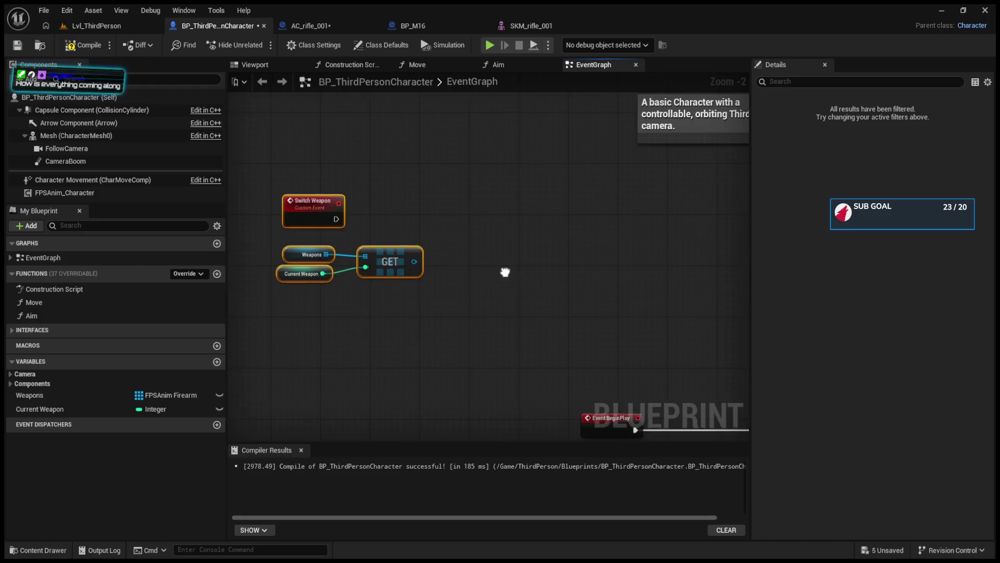
left_click_drag(397, 266, 310, 269)
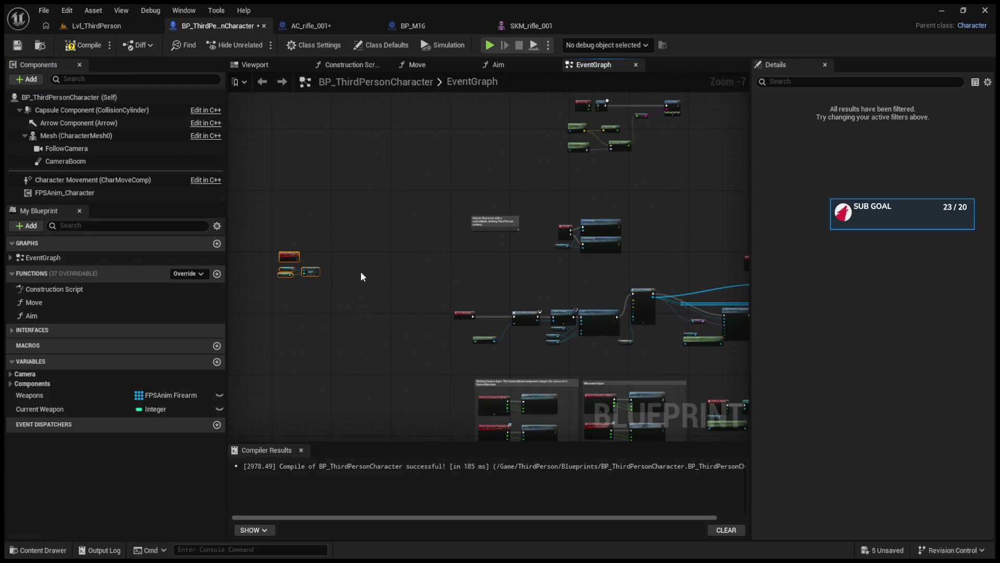
scroll(292, 274, "up", 3)
Remove the spawn-and-attach node chain from the EventGraph and add a new function.
key("ctrl+v")
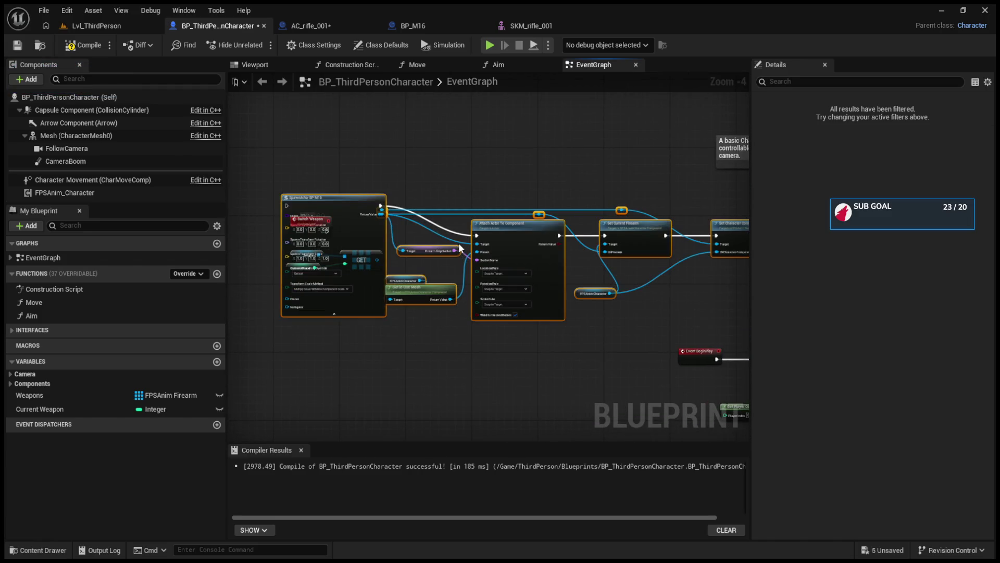
key("Delete")
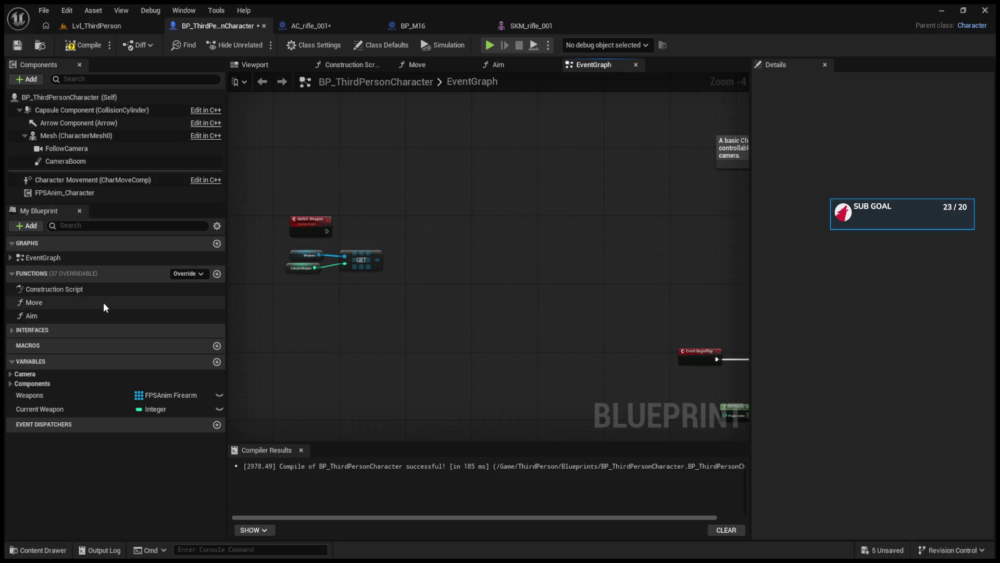
left_click(217, 274)
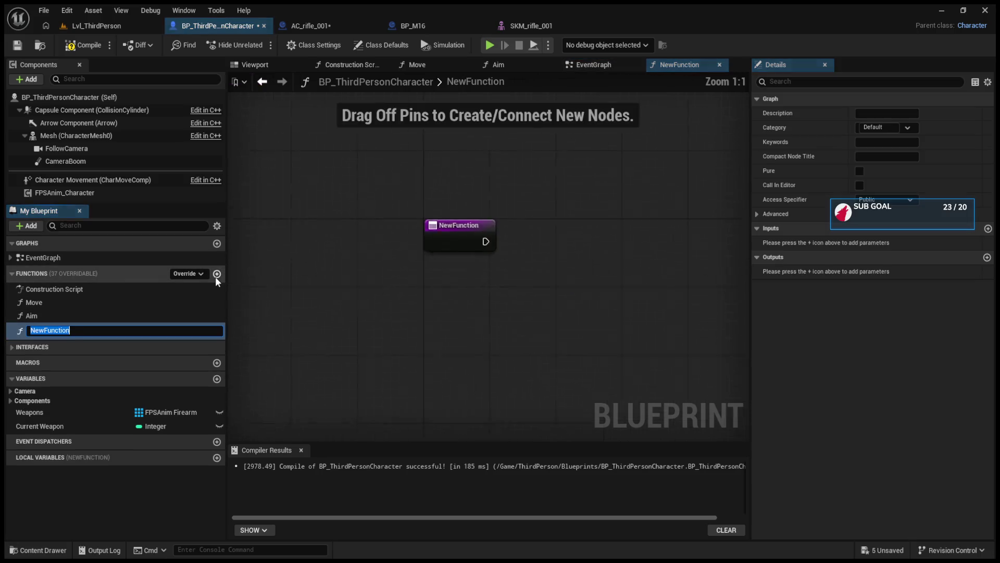
Name the new function 'Attach Weapon Func' and paste the cut node chain into it.
type("Atta")
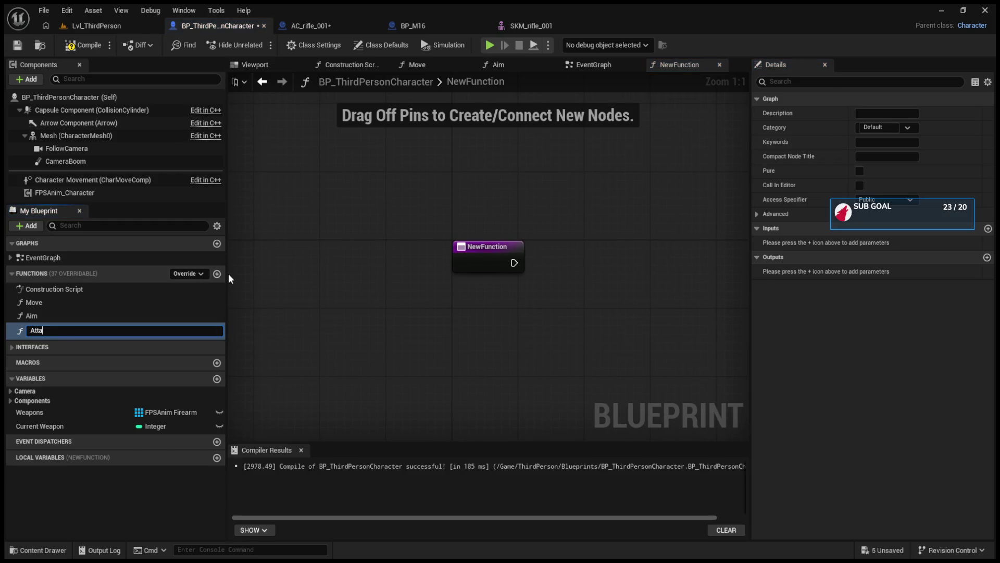
type("ch Weapon")
type(" Func")
key("Return")
scroll(397, 312, "down", 4)
key("ctrl+v")
key("ctrl+space")
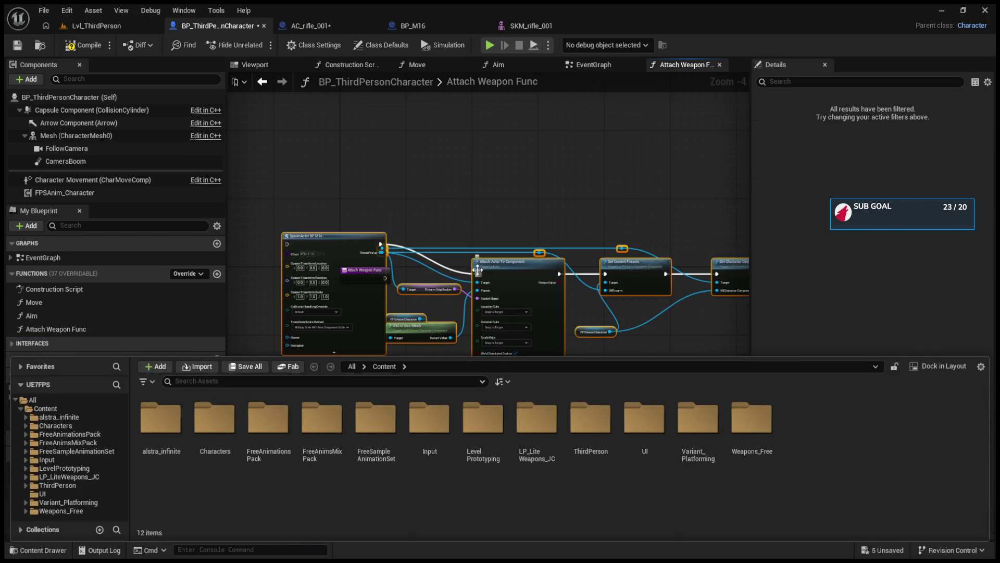
left_click(463, 218)
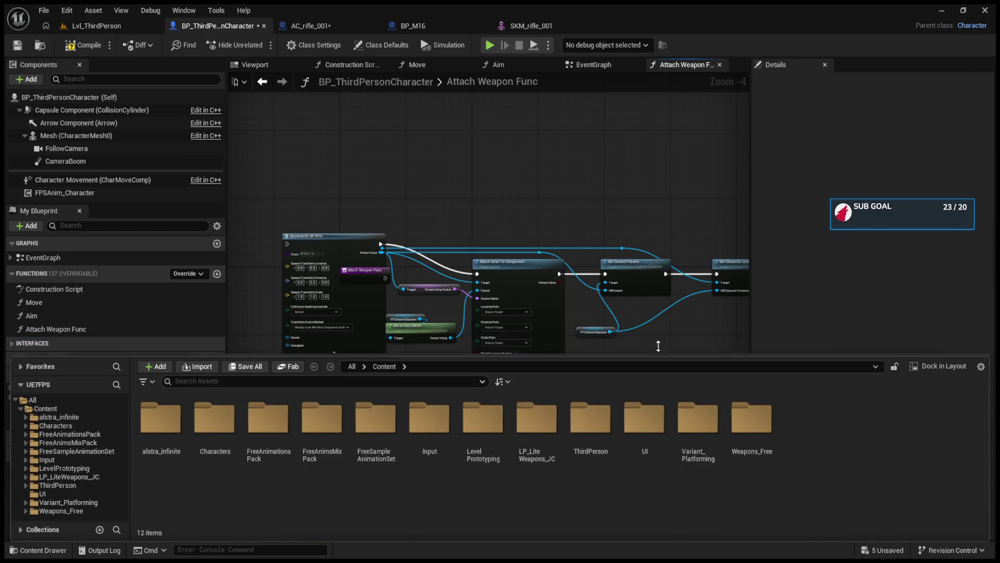
mouse_move(548, 226)
left_mouse_down()
mouse_move(414, 249)
mouse_move(517, 281)
left_mouse_up()
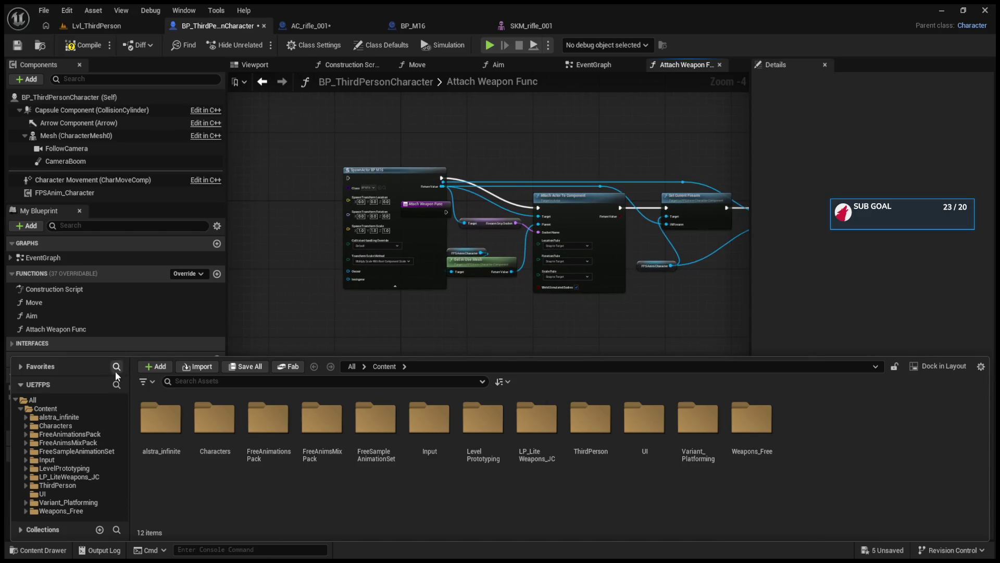
Wire the function entry into SpawnActor BP M16 and compile the blueprint.
left_click_drag(213, 356, 223, 553)
left_click_drag(370, 371, 306, 387)
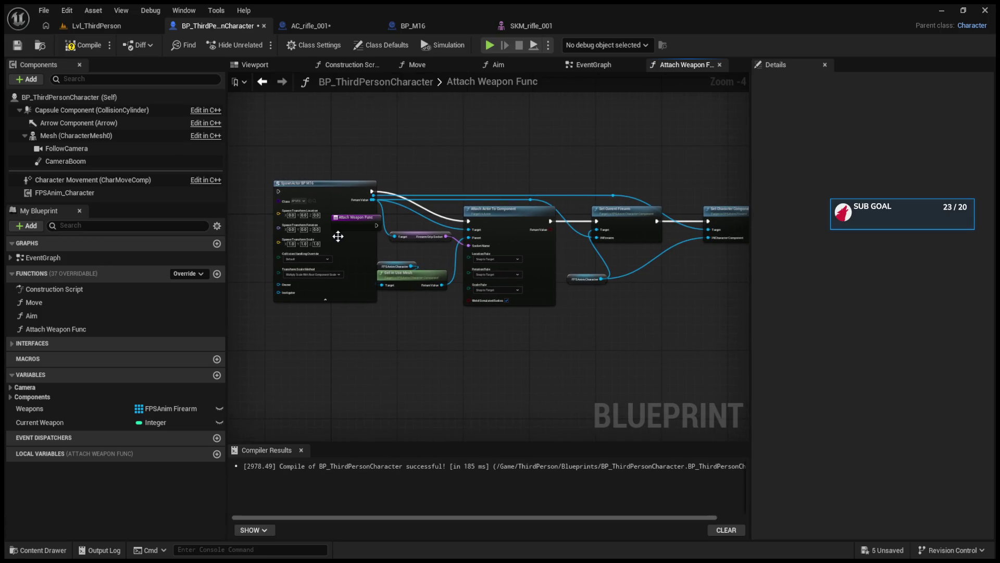
left_click_drag(337, 222, 276, 221)
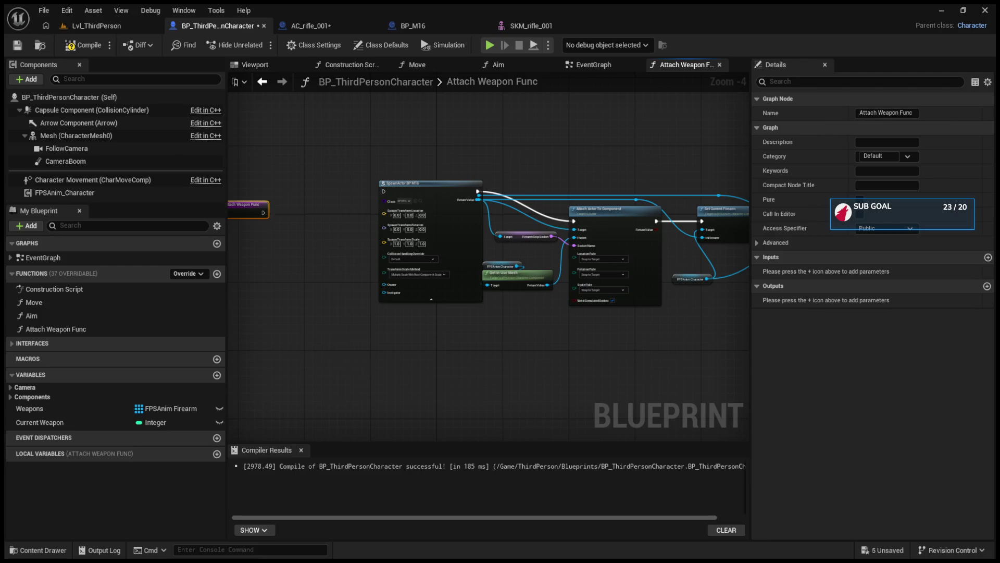
scroll(381, 257, "up", 1)
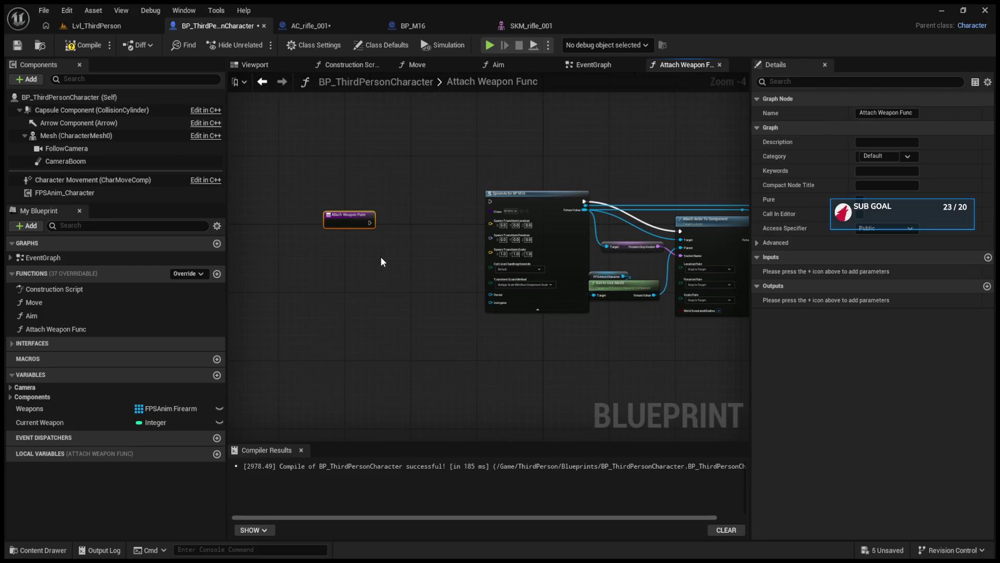
scroll(381, 254, "up", 1)
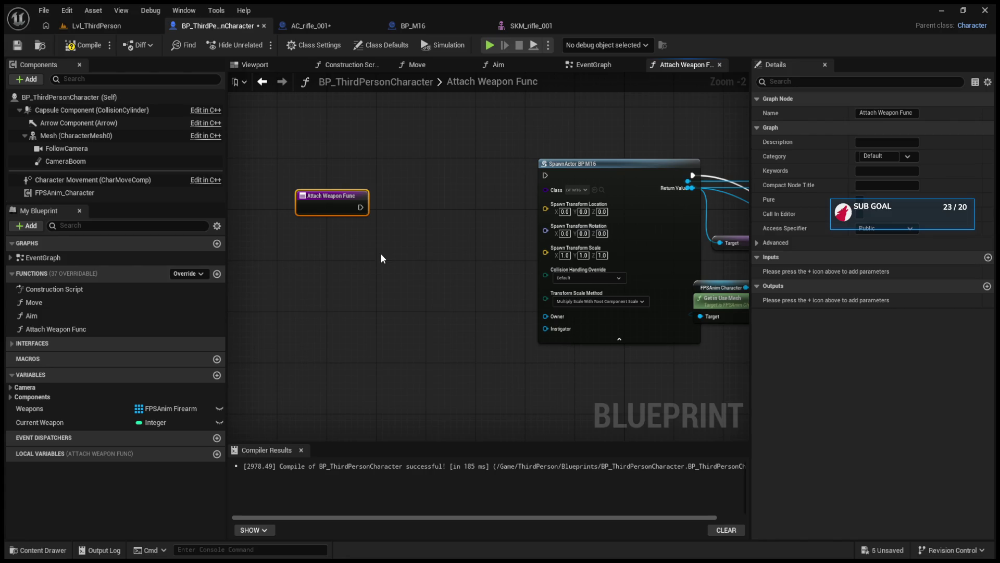
mouse_move(350, 197)
left_mouse_down()
mouse_move(448, 165)
mouse_move(554, 178)
left_mouse_up()
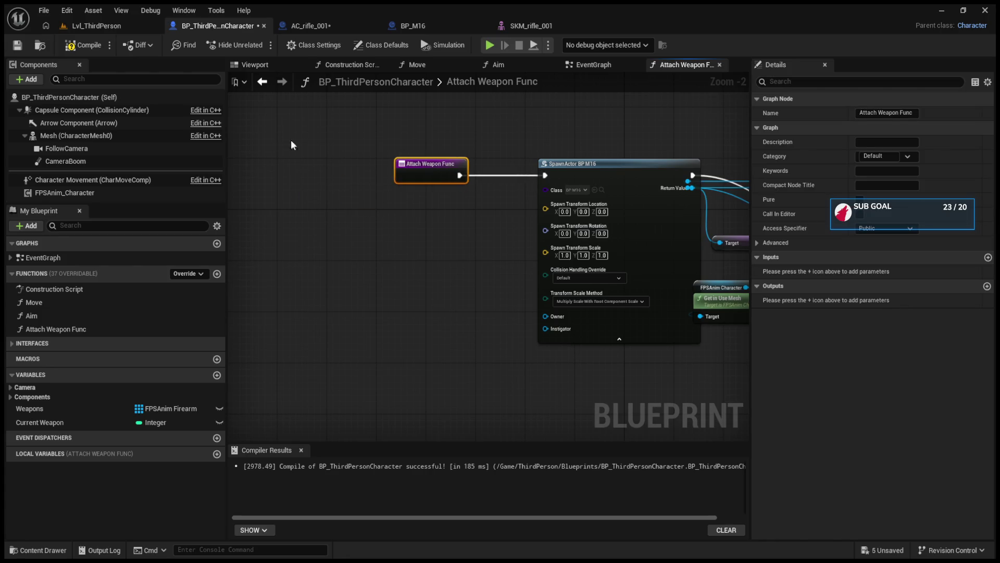
left_click(99, 49)
left_click(604, 65)
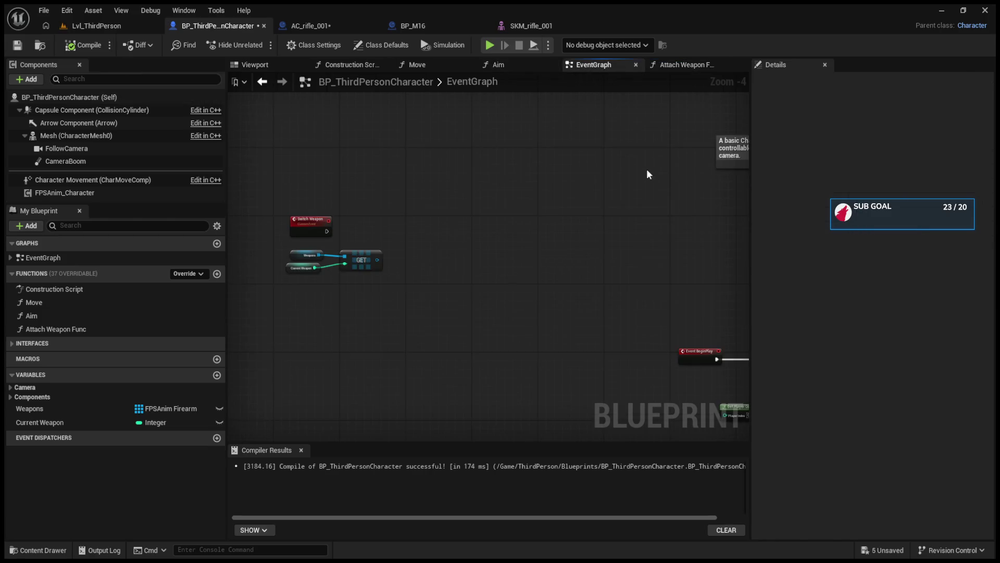
mouse_move(531, 214)
left_mouse_down()
mouse_move(688, 231)
mouse_move(370, 258)
left_mouse_up()
scroll(370, 258, "up", 5)
left_click_drag(471, 303, 452, 304)
left_click_drag(592, 344, 509, 409)
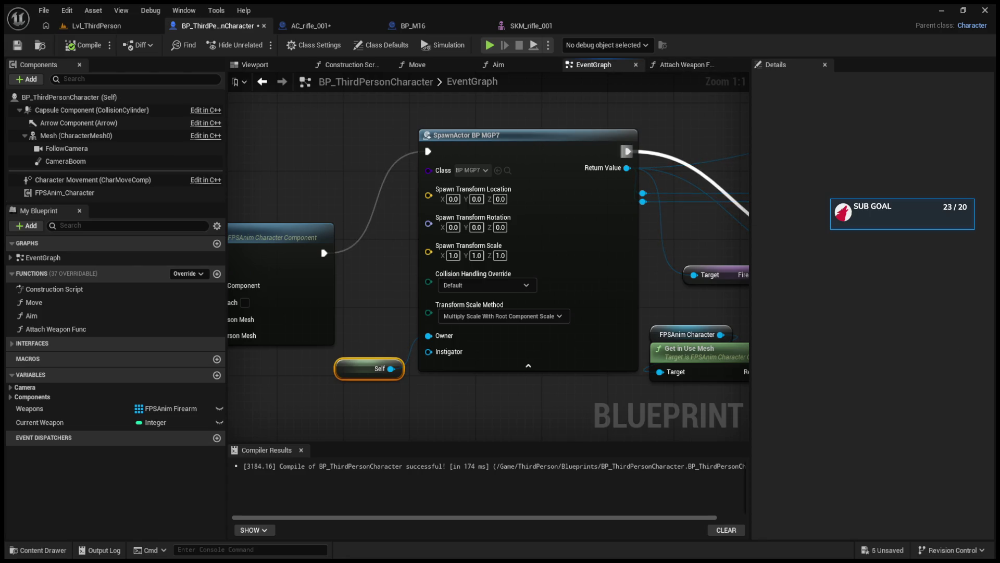
scroll(627, 151, "down", 1)
mouse_move(730, 219)
left_mouse_down()
mouse_move(651, 279)
mouse_move(599, 266)
left_mouse_up()
left_click_drag(502, 266, 683, 271)
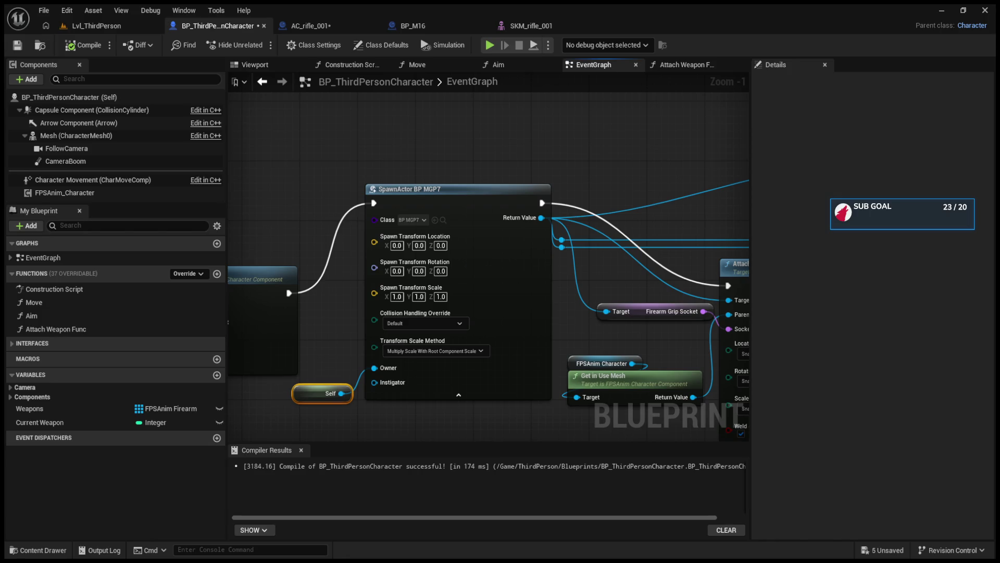
mouse_move(339, 183)
left_mouse_down()
mouse_move(408, 210)
mouse_move(413, 275)
mouse_move(408, 242)
left_mouse_up()
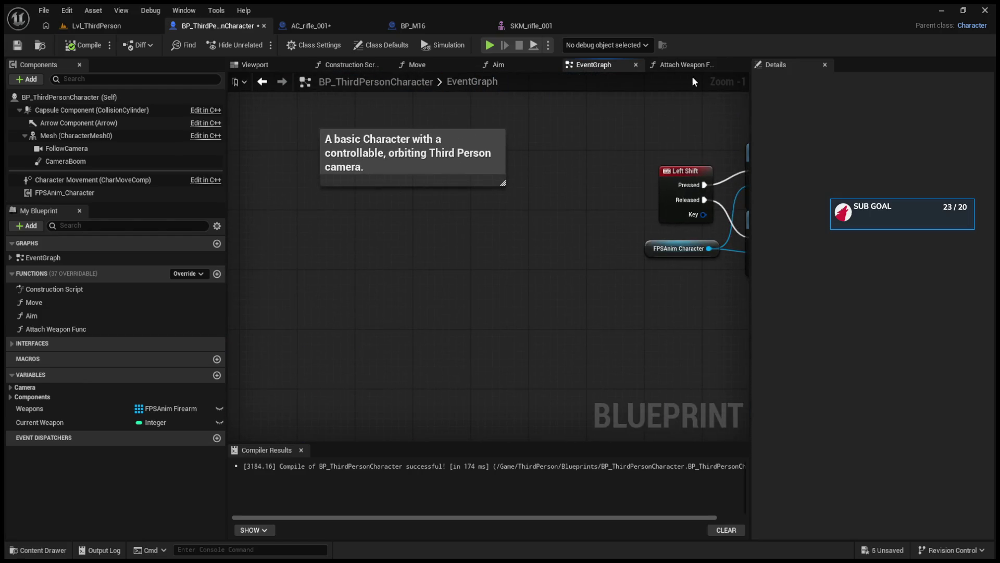
left_click(683, 64)
left_click(599, 199)
mouse_move(599, 199)
left_mouse_down()
mouse_move(378, 155)
mouse_move(398, 155)
left_mouse_up()
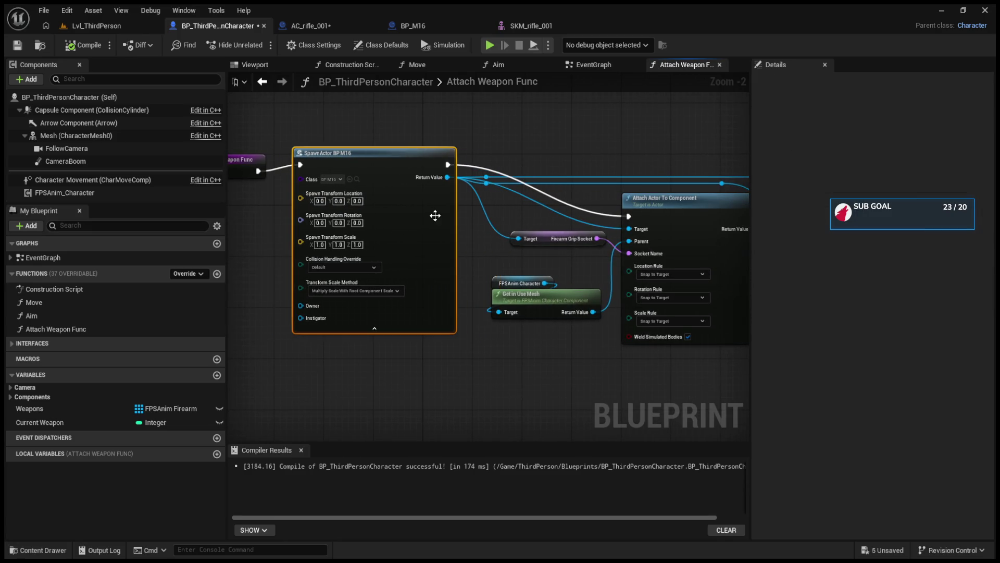
Delete SpawnActor BP M16 and turn the freed Target, InputPin, InputPin1, Target1 pins into entry inputs.
key("Delete")
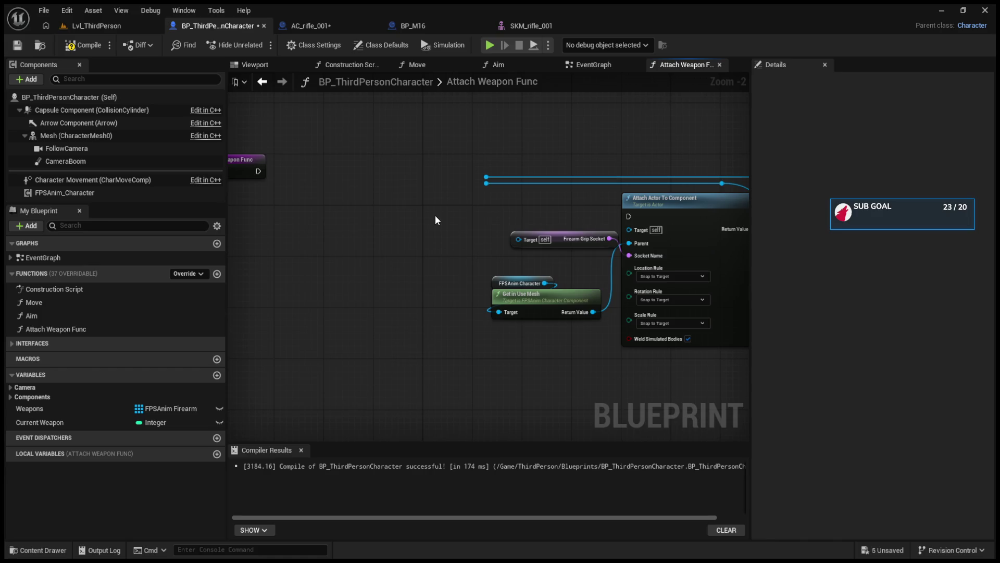
mouse_move(629, 230)
left_mouse_down()
mouse_move(340, 221)
mouse_move(255, 177)
left_mouse_up()
left_click_drag(479, 180, 257, 183)
mouse_move(489, 182)
left_mouse_down()
mouse_move(251, 201)
mouse_move(346, 195)
mouse_move(333, 189)
left_mouse_up()
mouse_move(590, 183)
left_mouse_down()
mouse_move(327, 194)
mouse_move(684, 255)
mouse_move(722, 249)
left_mouse_up()
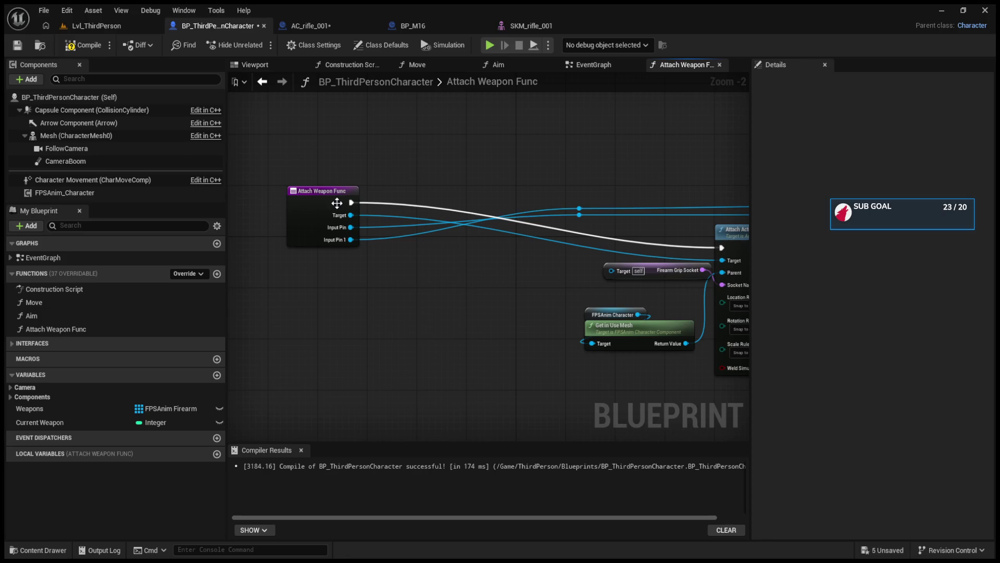
mouse_move(334, 200)
left_mouse_down()
mouse_move(362, 235)
mouse_move(389, 239)
left_mouse_up()
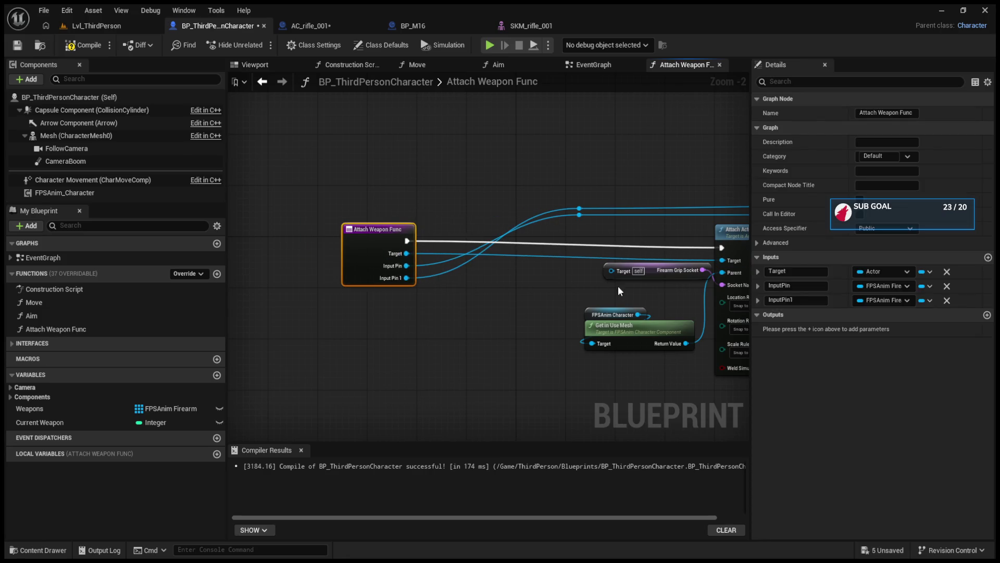
left_click_drag(615, 272, 371, 276)
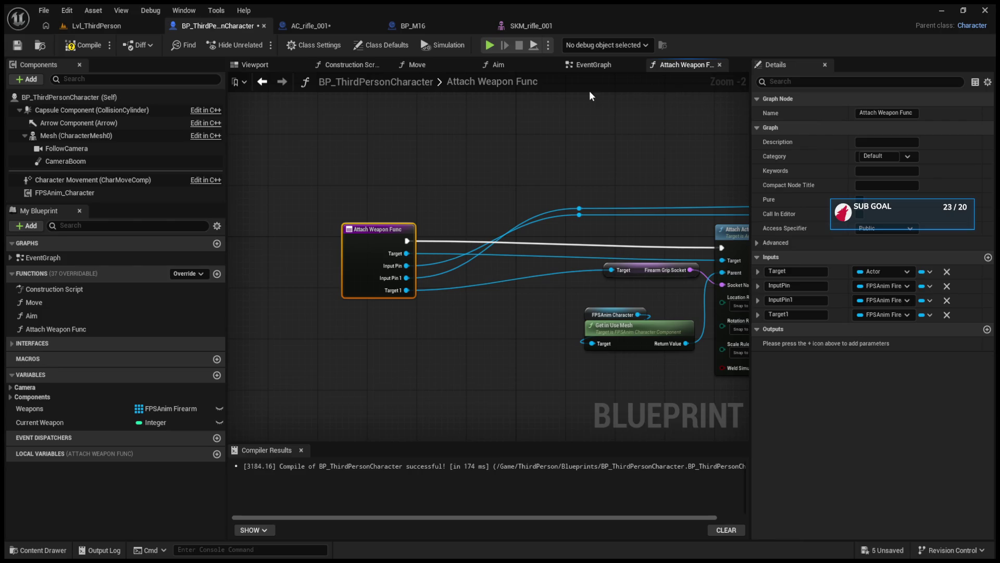
Return to the EventGraph and bring the SpawnActor BP M16 node into view.
left_click(604, 64)
left_click_drag(623, 140, 371, 265)
scroll(364, 297, "down", 3)
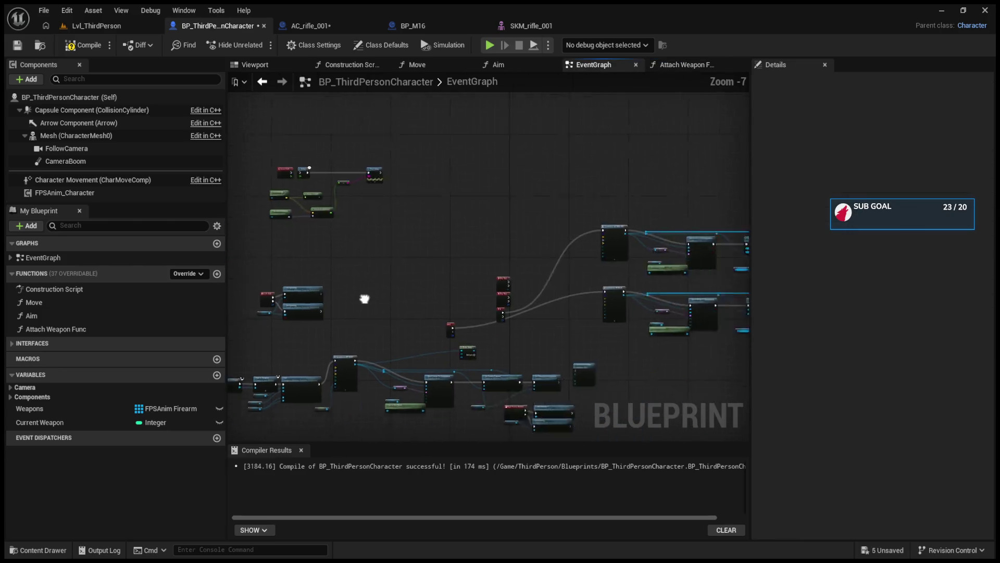
Move SpawnActor BP M16 left, adjust the Attach Weapon Func entry node, and compile.
scroll(606, 304, "up", 2)
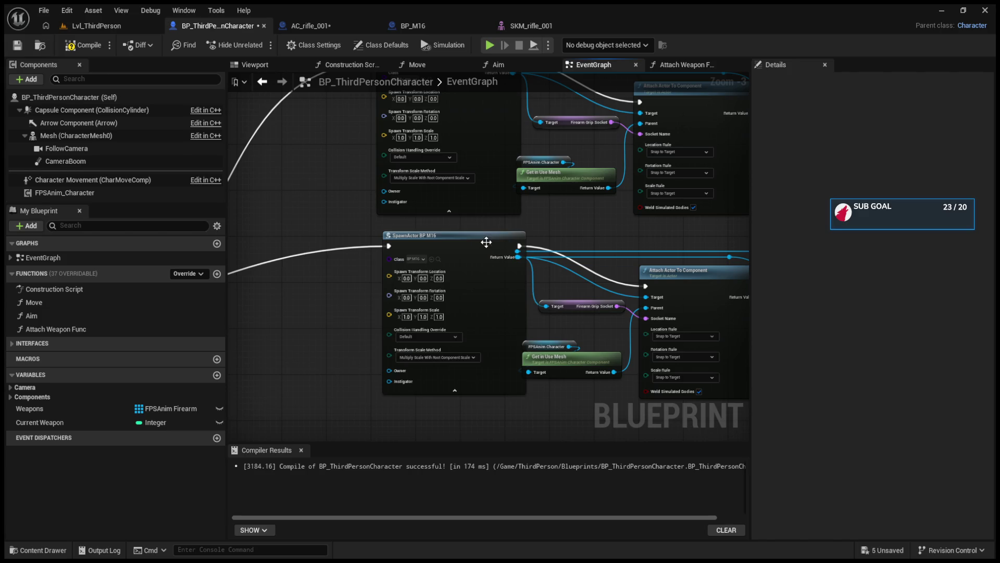
left_click_drag(489, 244, 439, 238)
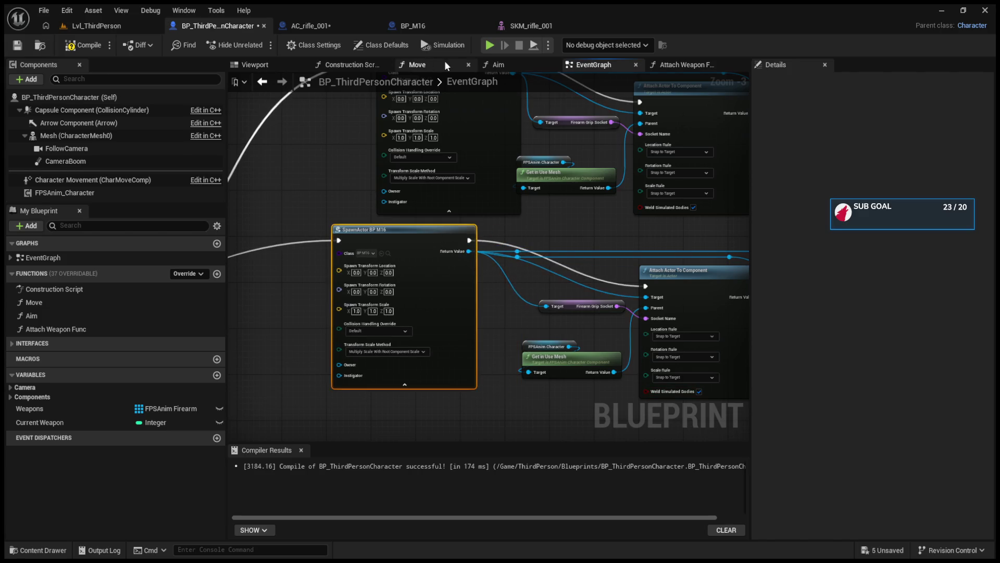
left_click(655, 66)
scroll(470, 206, "up", 1)
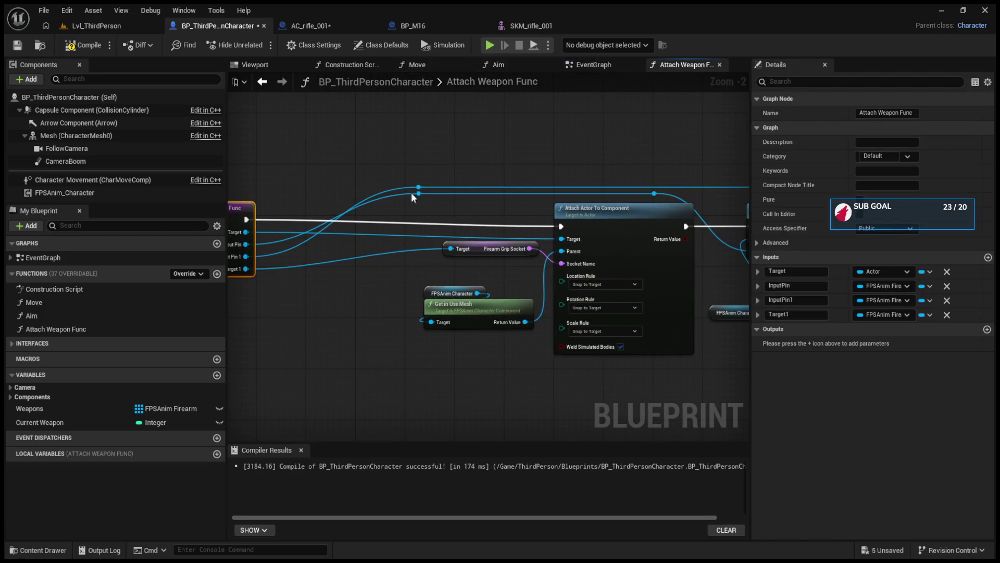
mouse_move(488, 234)
left_mouse_down()
mouse_move(574, 215)
mouse_move(655, 212)
left_mouse_up()
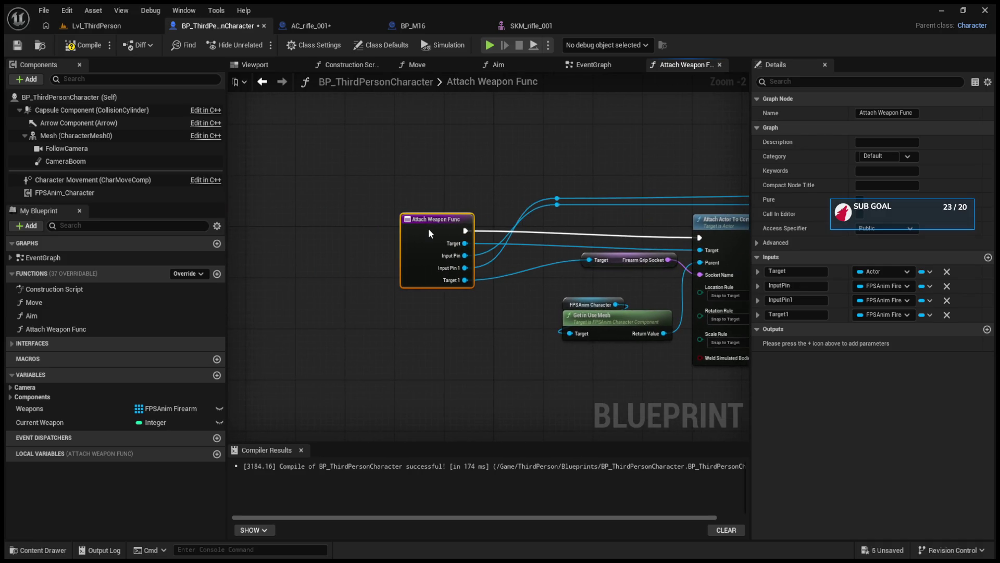
left_click_drag(428, 229, 434, 235)
left_click(84, 45)
Review the Attach Actor To Component and entry nodes, then go back to the EventGraph.
mouse_move(639, 277)
left_mouse_down()
mouse_move(450, 277)
mouse_move(469, 293)
mouse_move(449, 291)
left_mouse_up()
scroll(449, 290, "down", 1)
key("Home")
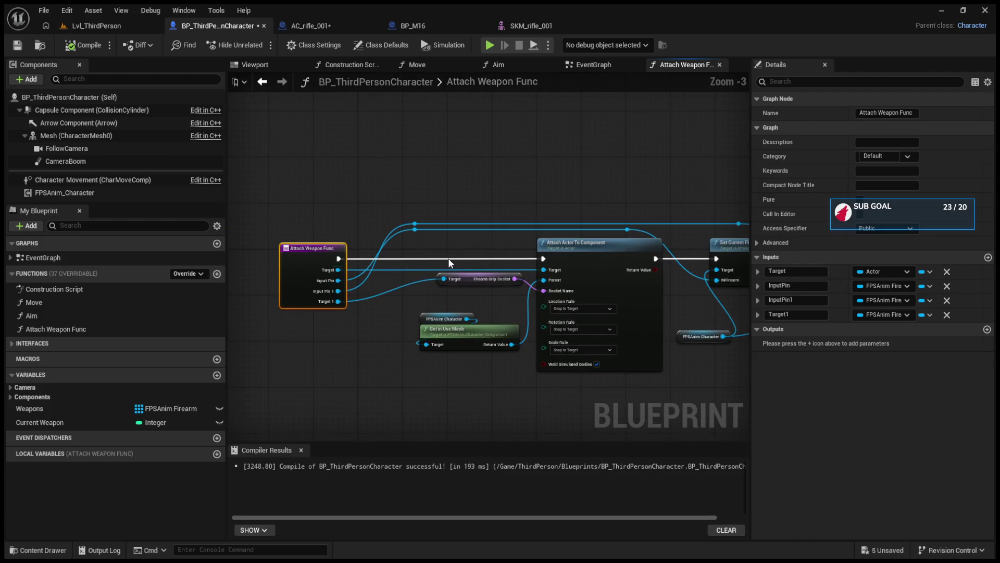
left_click(263, 83)
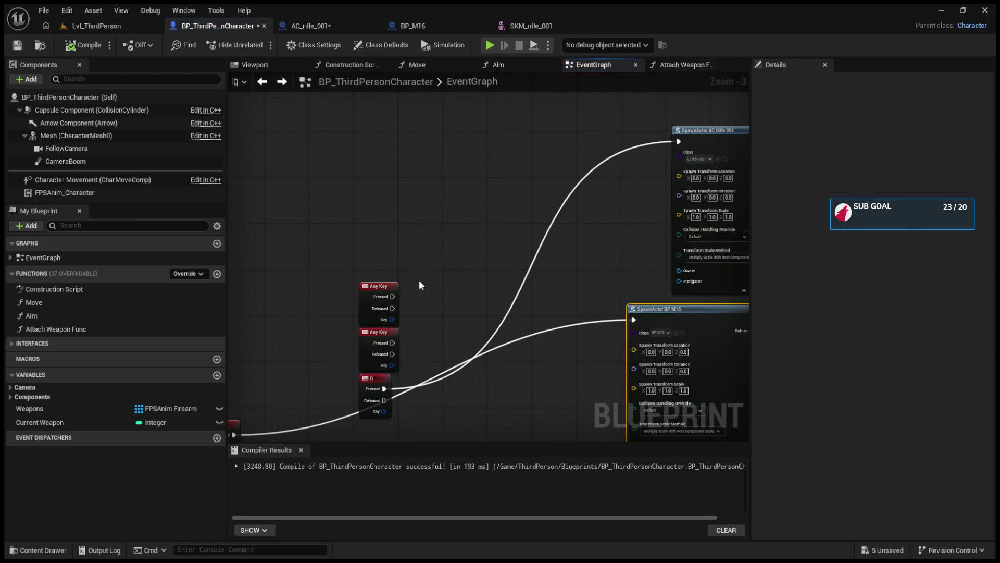
Place an Attach Weapon Func call and wire Switch Weapon's exec into it.
scroll(406, 289, "down", 5)
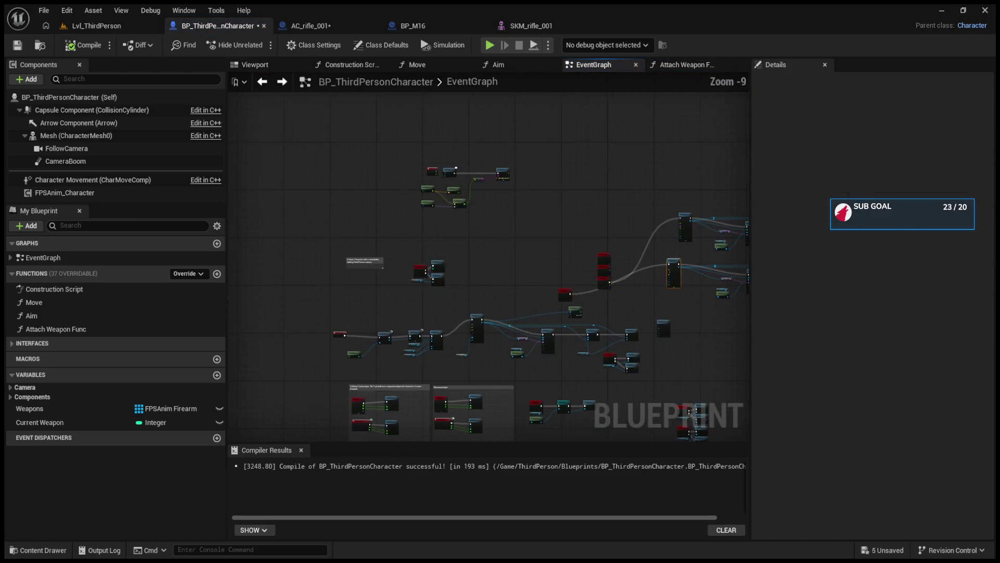
scroll(407, 349, "up", 6)
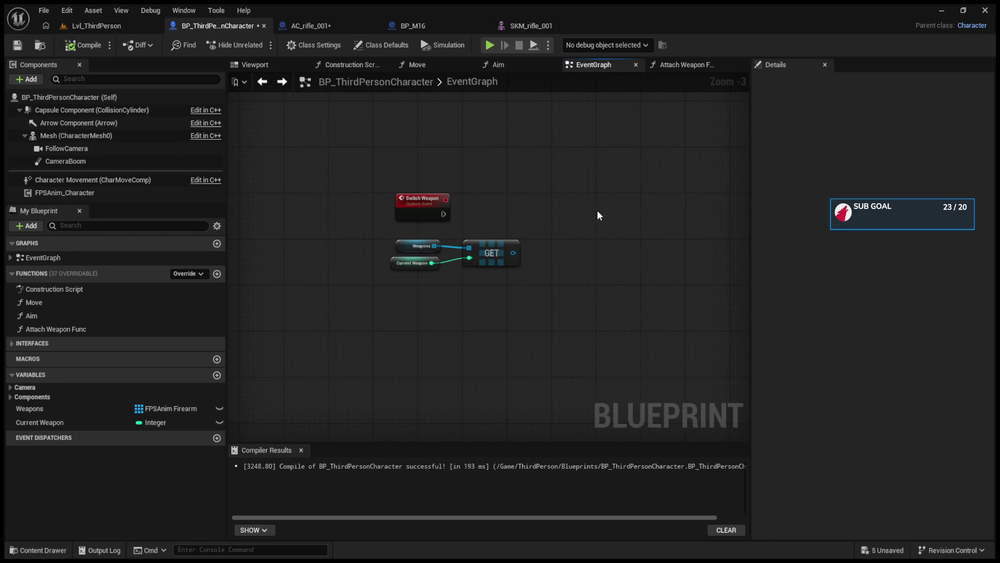
key("ctrl+v")
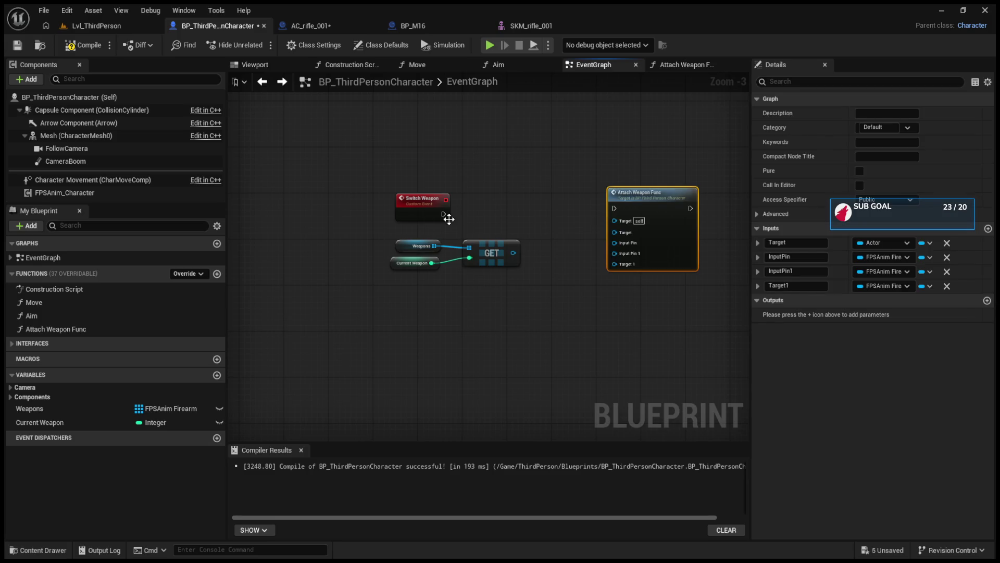
left_click_drag(443, 213, 614, 207)
left_click_drag(415, 199, 487, 188)
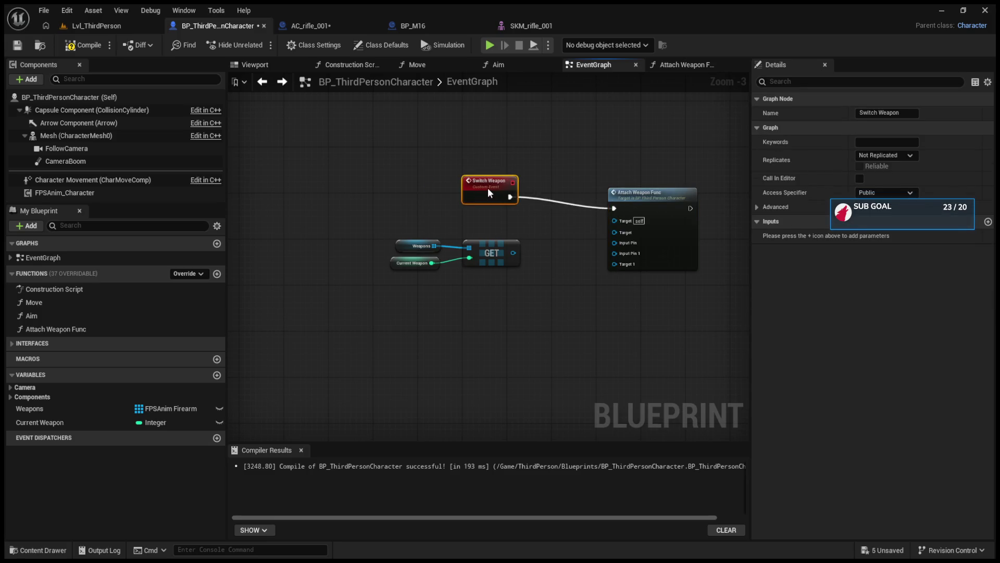
Connect the GET output to the Target, Input Pin and Input Pin 1 inputs.
scroll(474, 252, "up", 2)
left_click_drag(428, 247, 578, 206)
left_click(458, 248)
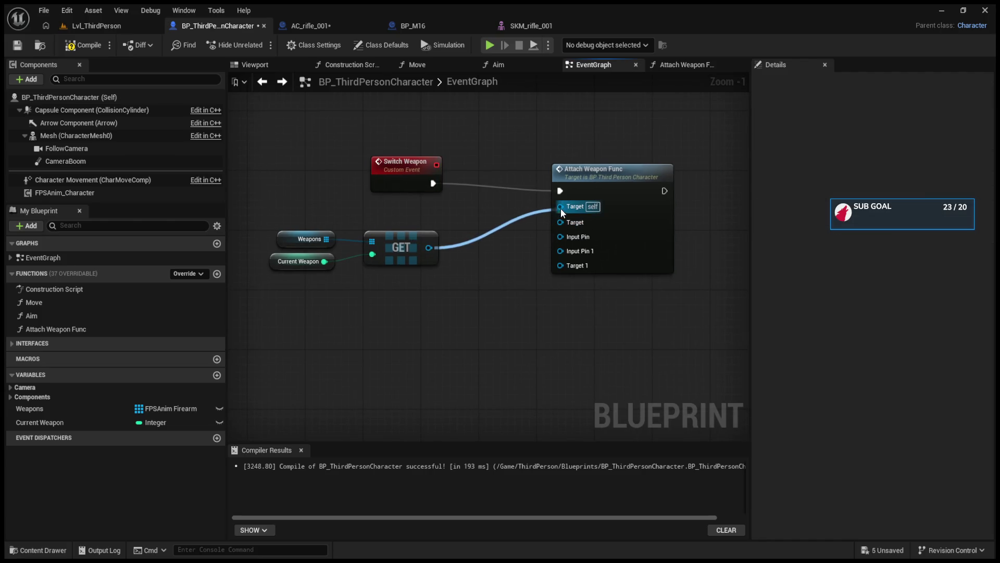
mouse_move(434, 254)
left_mouse_down()
mouse_move(531, 229)
mouse_move(569, 208)
mouse_move(559, 207)
left_mouse_up()
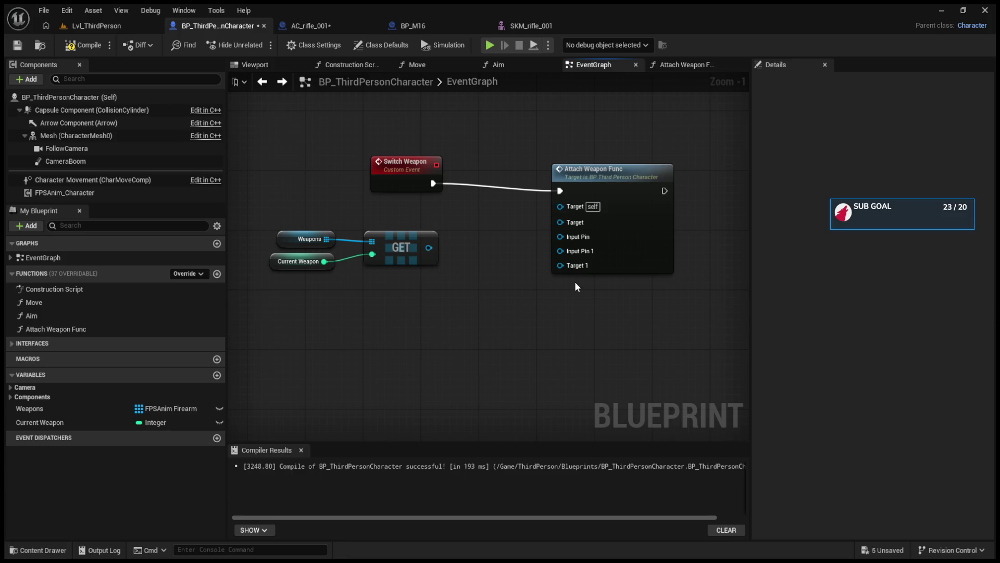
left_click_drag(428, 248, 469, 338)
mouse_move(428, 248)
left_mouse_down()
mouse_move(540, 196)
mouse_move(569, 211)
mouse_move(571, 223)
left_mouse_up()
mouse_move(428, 247)
left_mouse_down()
mouse_move(571, 238)
mouse_move(571, 251)
left_mouse_up()
mouse_move(430, 251)
left_mouse_down()
mouse_move(546, 258)
mouse_move(451, 251)
mouse_move(561, 270)
left_mouse_up()
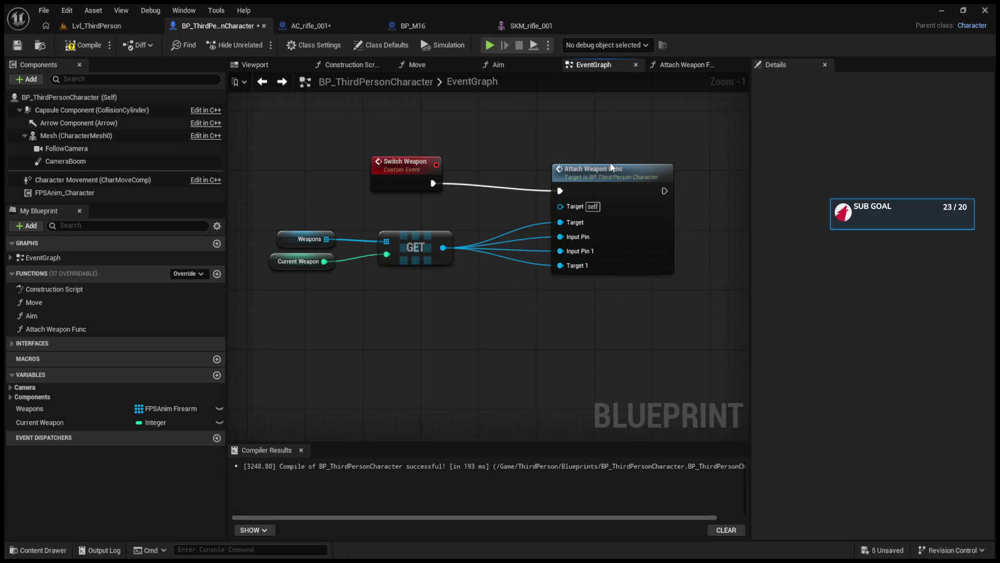
Check the Attach Weapon Func graph, then return to the EventGraph.
double_click(611, 171)
scroll(419, 278, "up", 2)
left_click(594, 64)
scroll(330, 242, "down", 6)
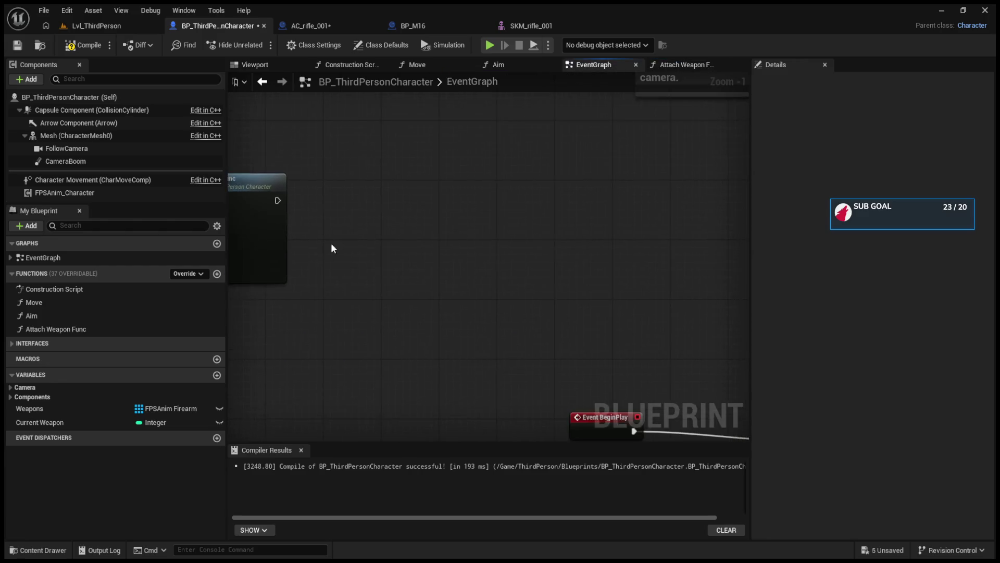
Feed the Weapons GET output into a new Get Class node, then open the Attach Weapon Func graph.
scroll(552, 261, "up", 5)
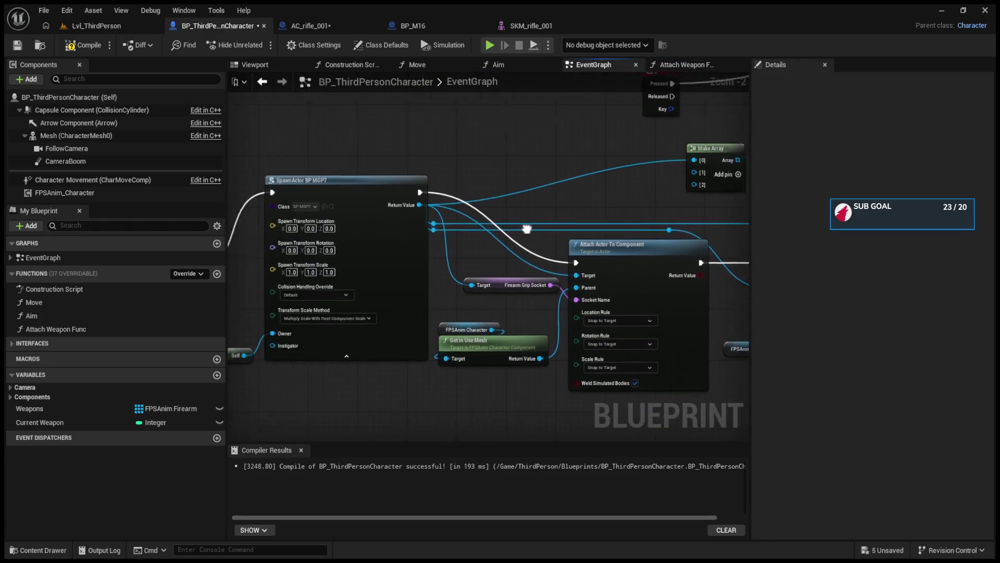
scroll(251, 185, "down", 3)
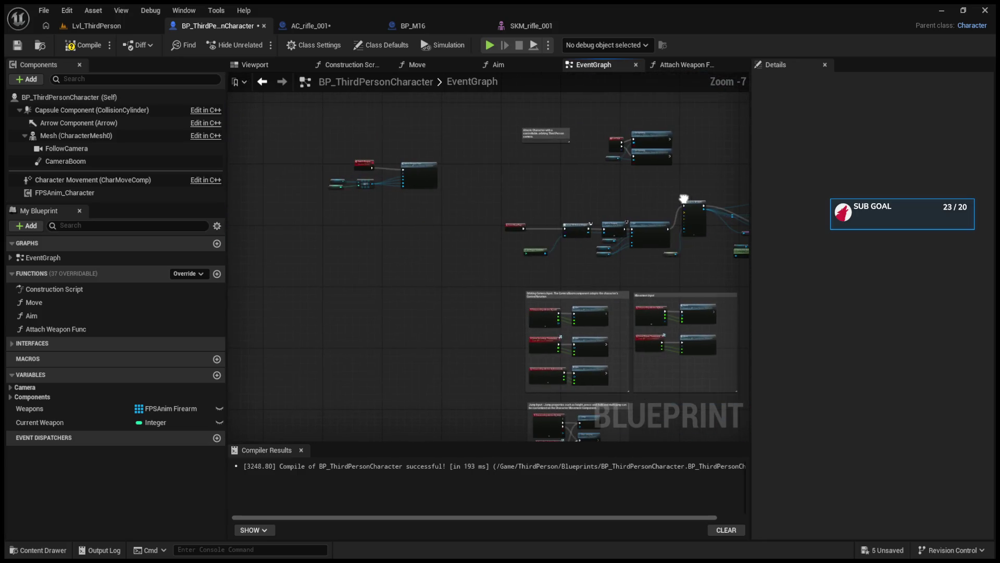
scroll(344, 176, "up", 5)
left_click_drag(318, 190, 392, 282)
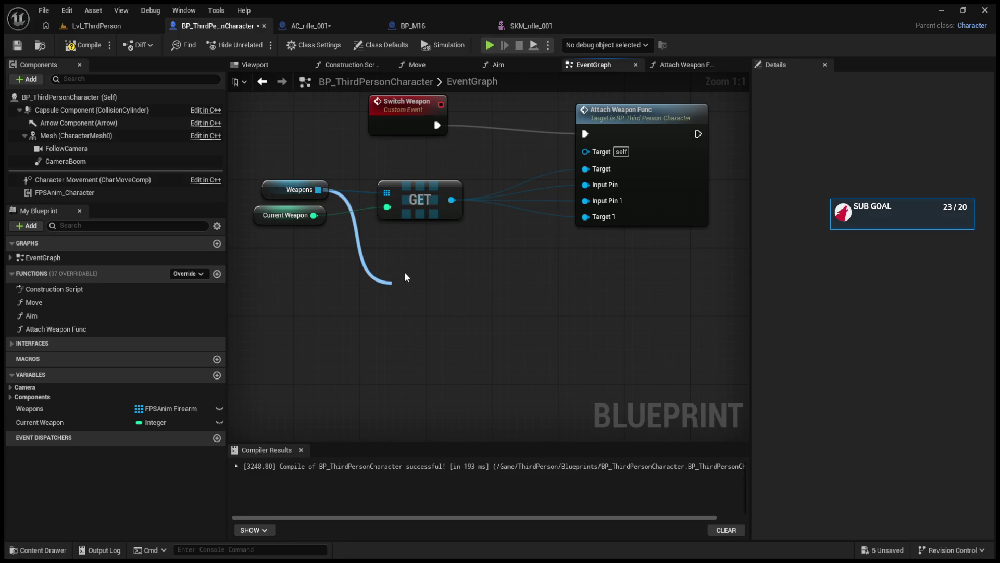
left_click_drag(453, 200, 473, 267)
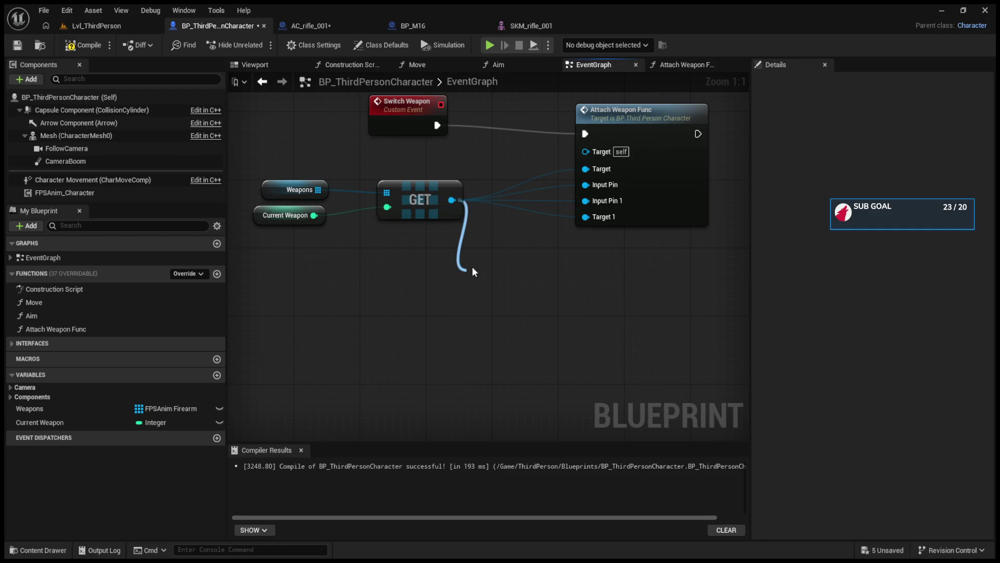
left_click_drag(472, 267, 472, 266)
left_click_drag(553, 288, 588, 157)
double_click(610, 139)
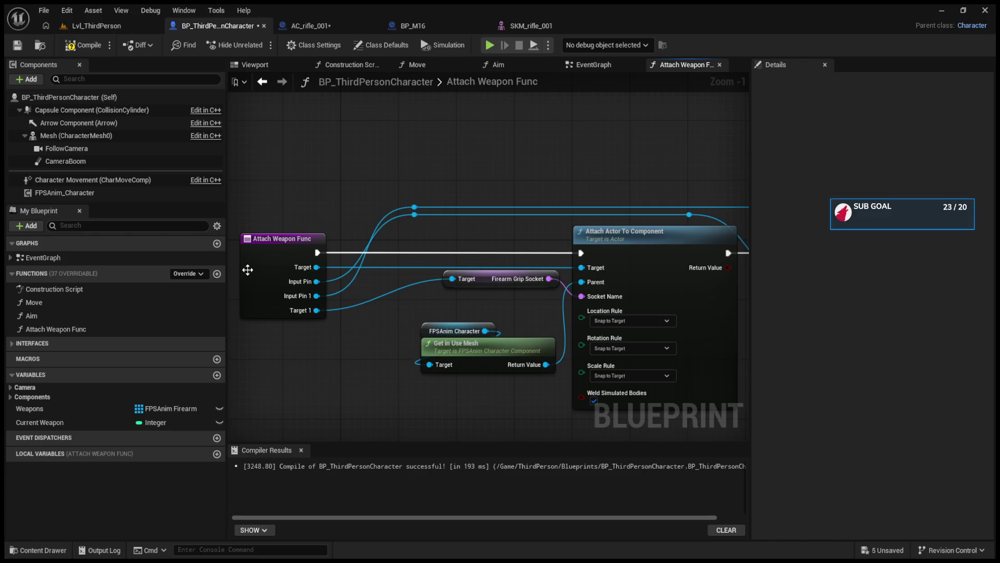
Back in the EventGraph, add a trial Get Object Class node from GET, then delete it.
left_click(262, 247)
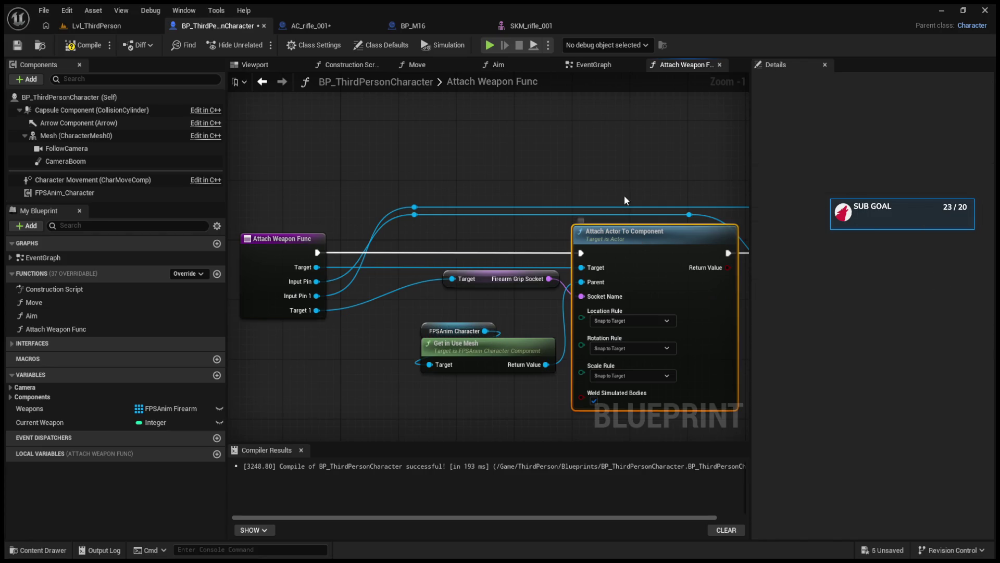
left_click(598, 67)
mouse_move(491, 250)
left_mouse_down()
mouse_move(467, 250)
mouse_move(513, 219)
left_mouse_up()
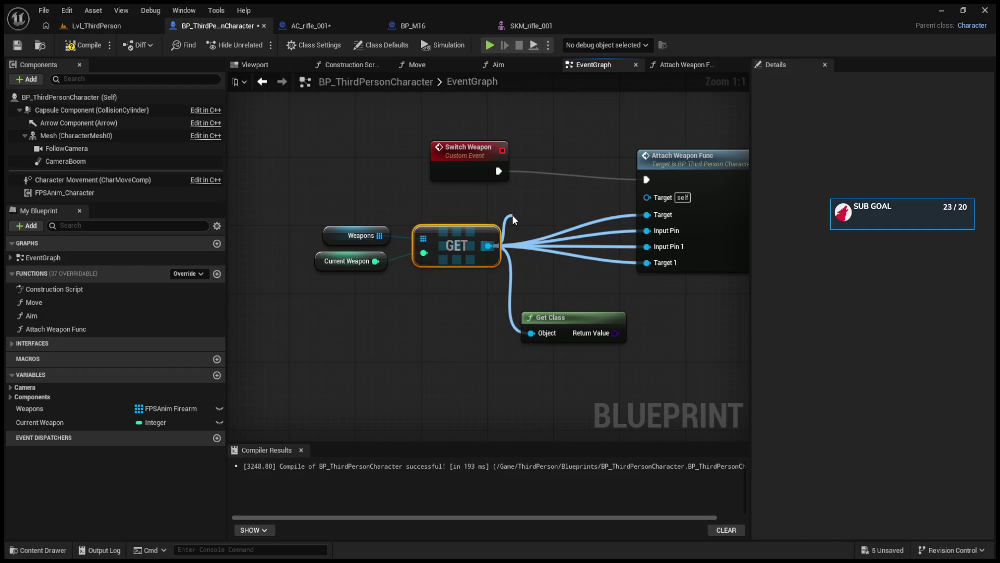
key("Return")
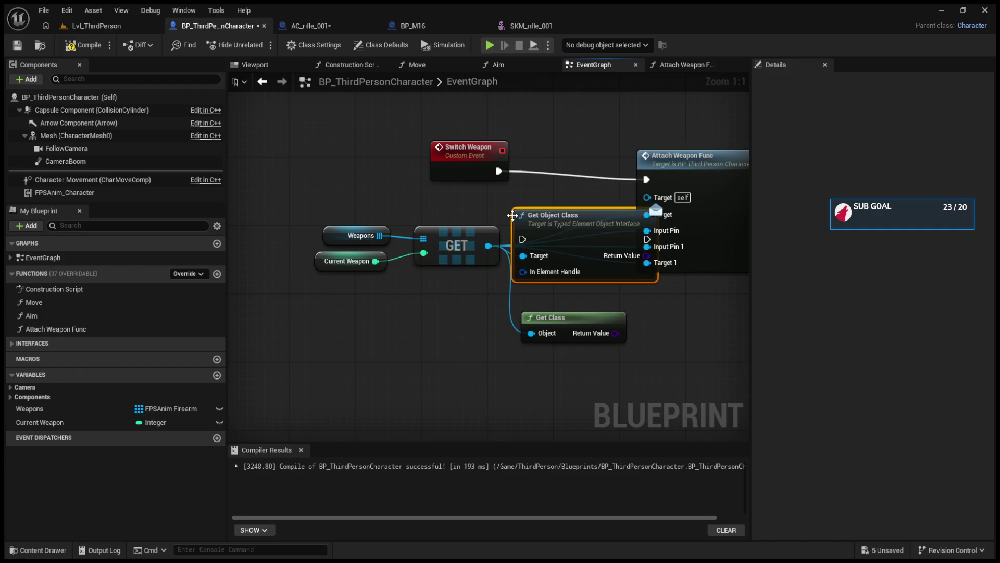
left_click_drag(560, 213, 373, 351)
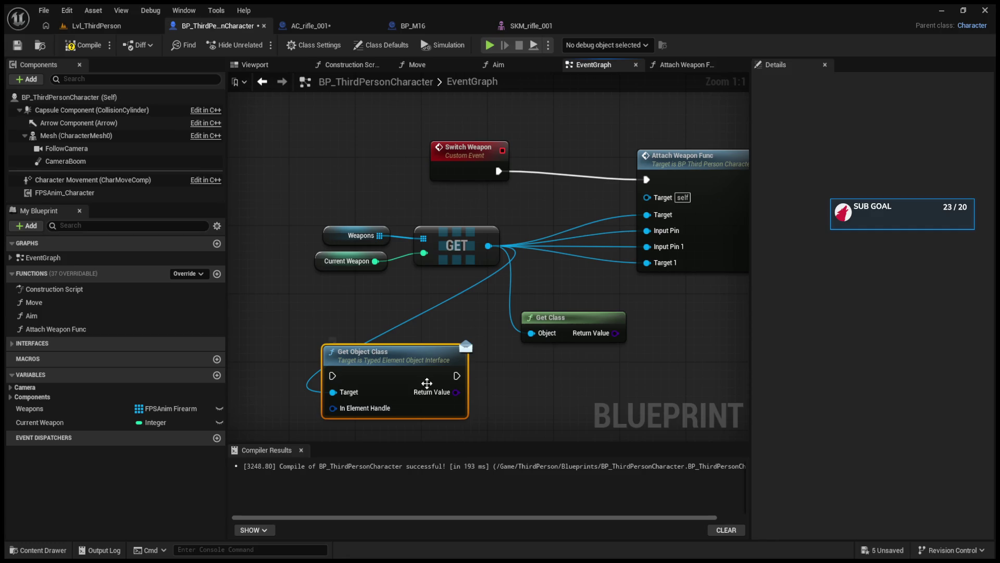
left_click_drag(456, 392, 659, 205)
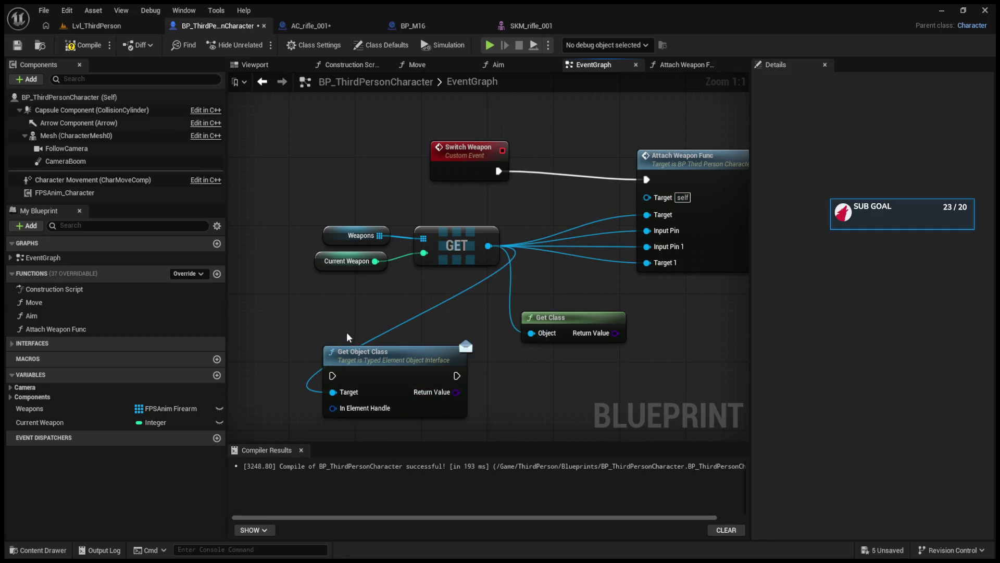
key("Delete")
Shift the Weapons, Current Weapon and GET nodes to the left.
left_click_drag(341, 210, 365, 265)
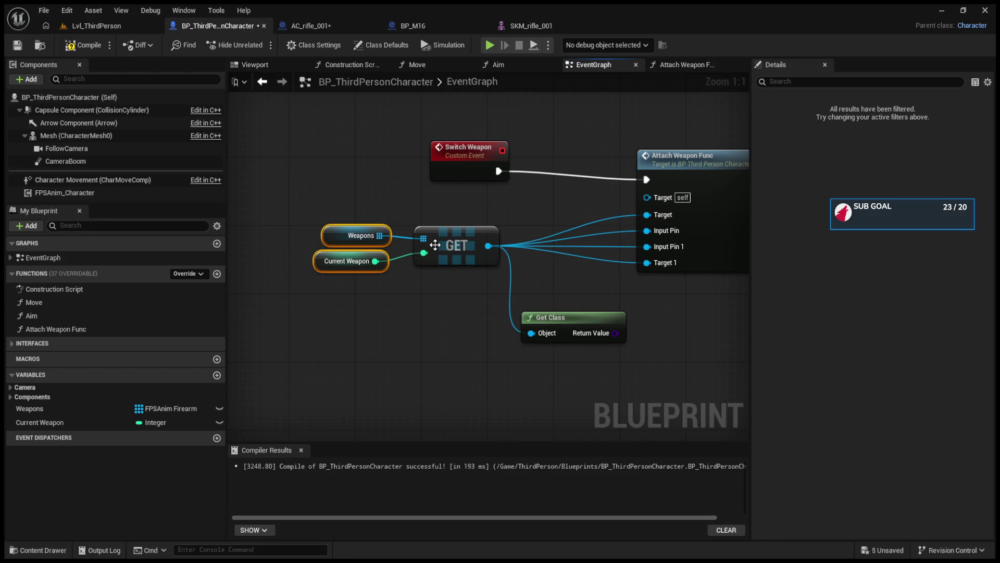
left_click(445, 250, "ctrl")
mouse_move(445, 250)
left_mouse_down()
mouse_move(320, 301)
mouse_move(337, 310)
mouse_move(405, 273)
mouse_move(430, 231)
left_mouse_up()
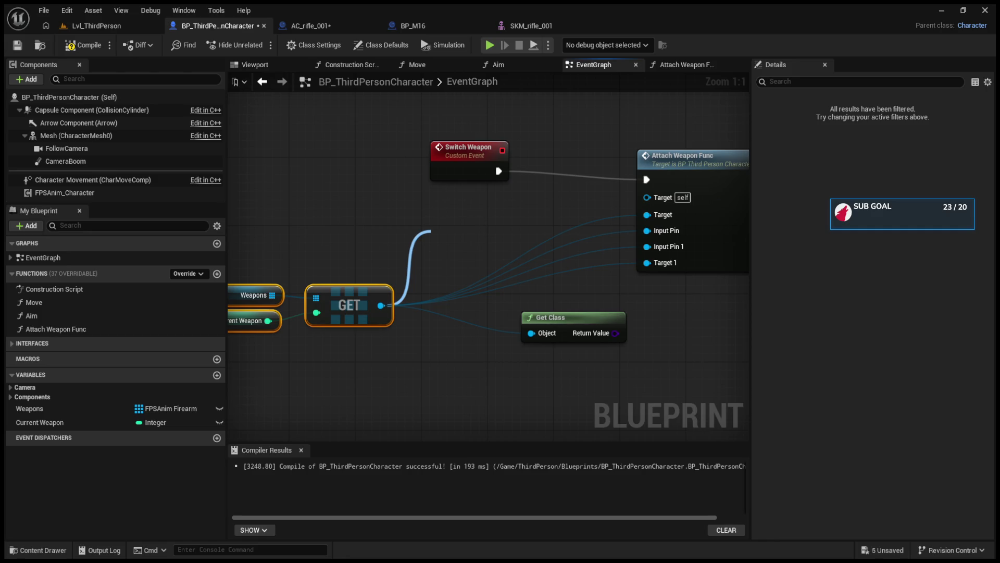
left_click_drag(430, 230, 381, 306)
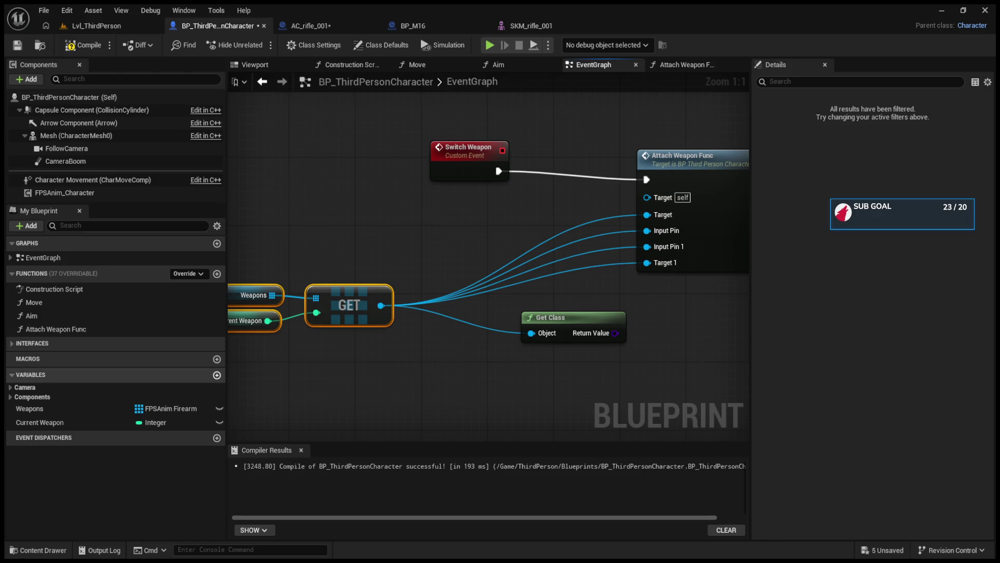
Add an Integer variable named NewVar to My Blueprint's Variables list.
left_click(216, 376)
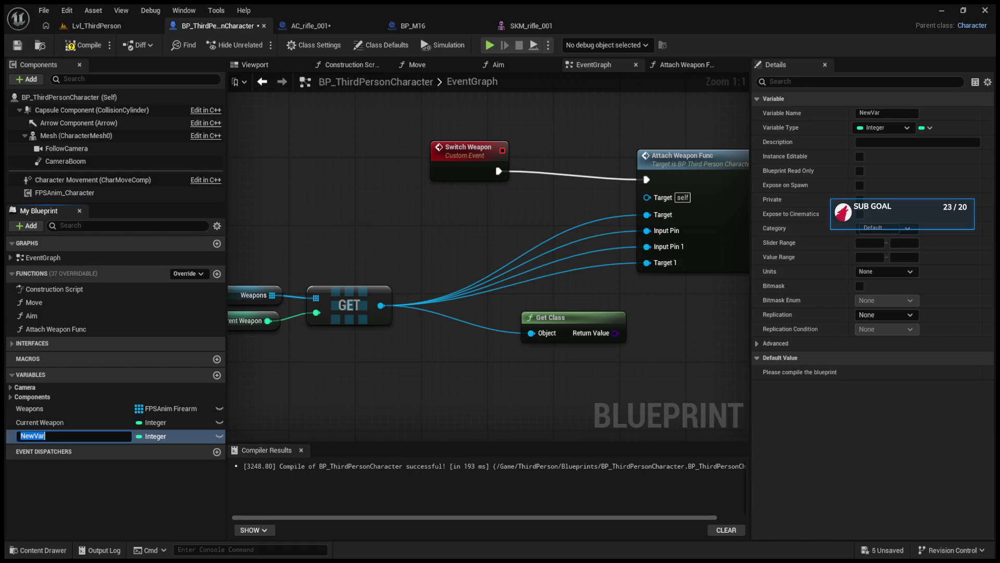
Glance at the Viewport, then close and reopen the Attach Weapon Func graph tab.
left_click_drag(520, 298, 607, 324)
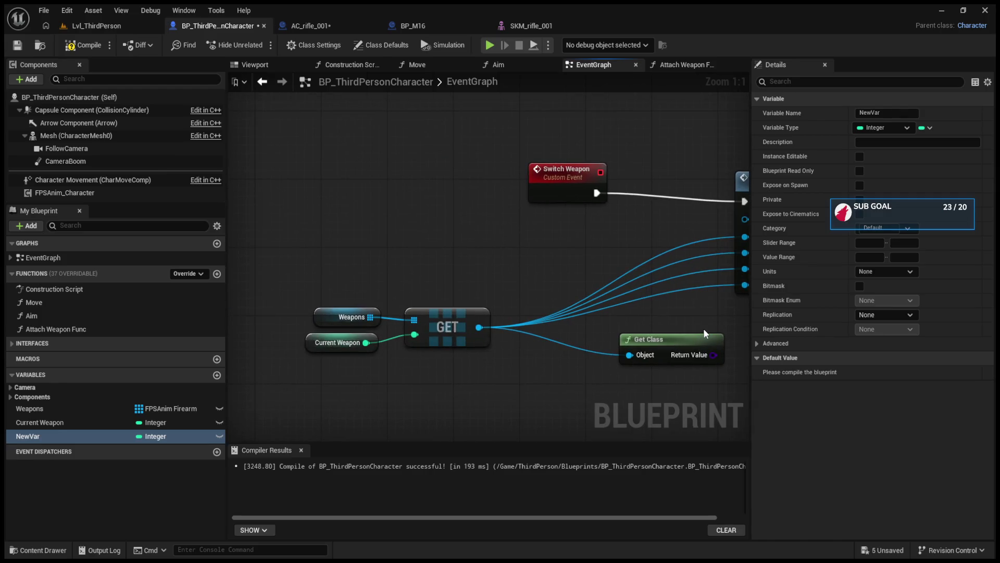
left_click(252, 63)
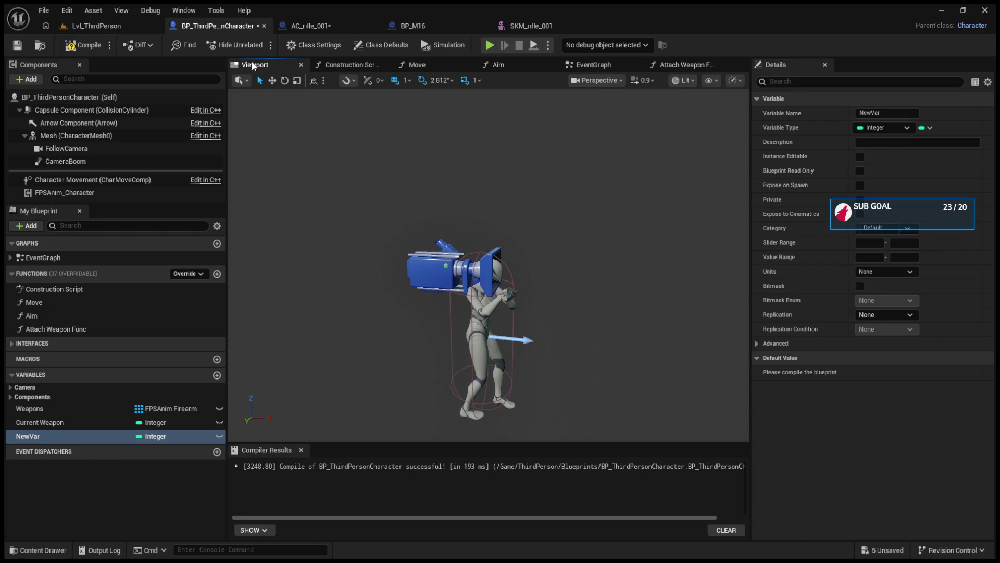
left_click(682, 64)
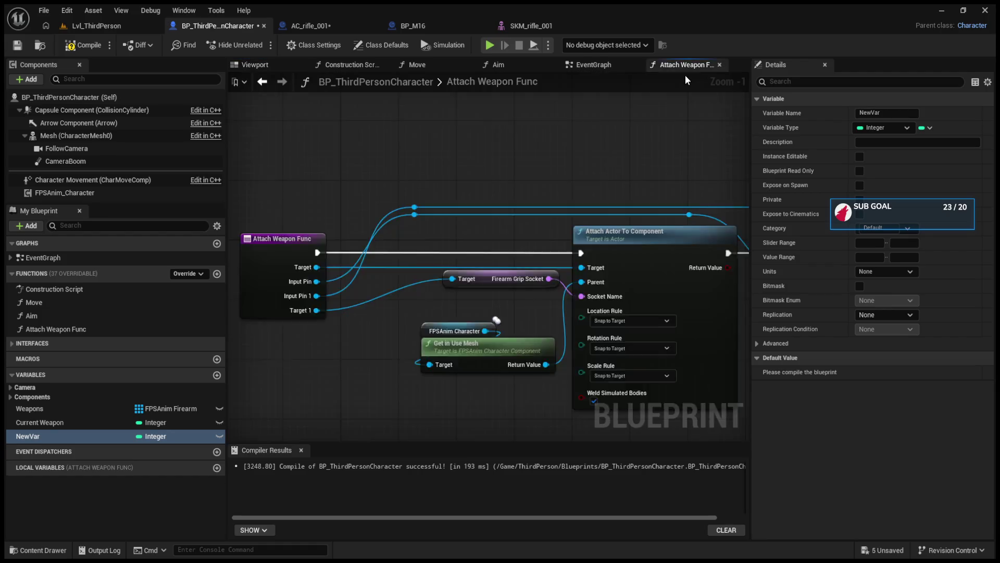
middle_click(686, 66)
mouse_move(689, 76)
left_mouse_down()
mouse_move(663, 66)
mouse_move(663, 54)
mouse_move(674, 66)
mouse_move(657, 62)
left_mouse_up()
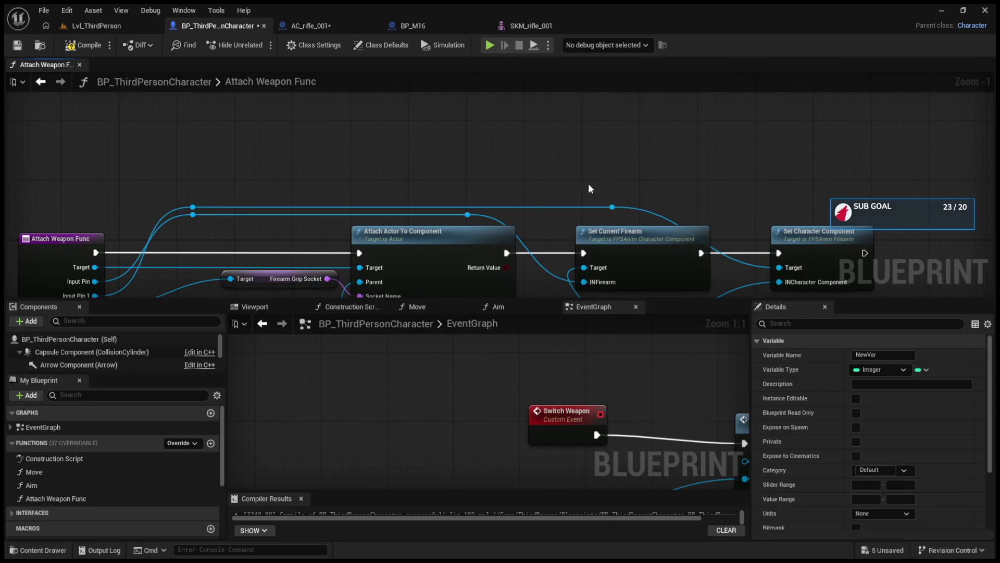
middle_click(57, 65)
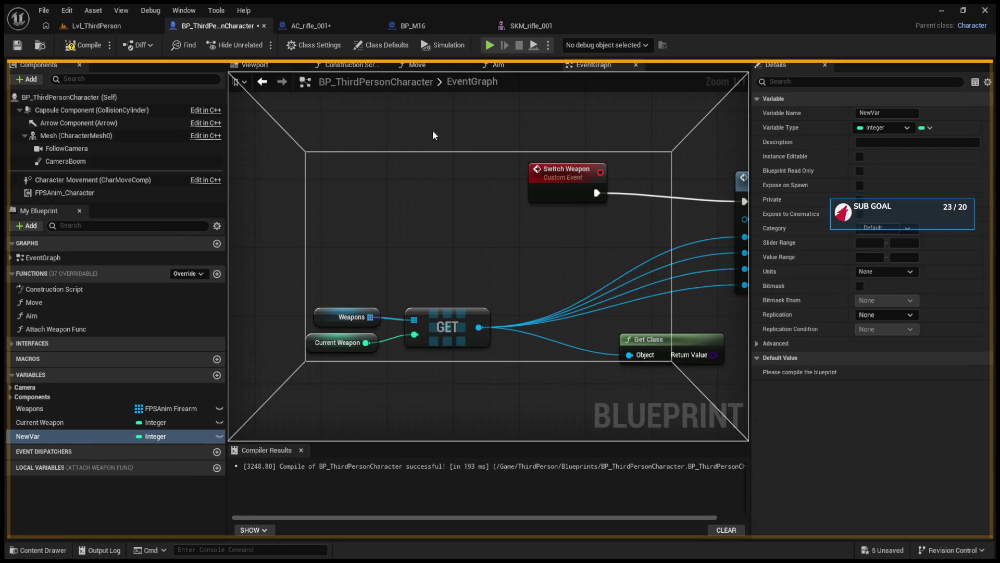
key("alt+Left")
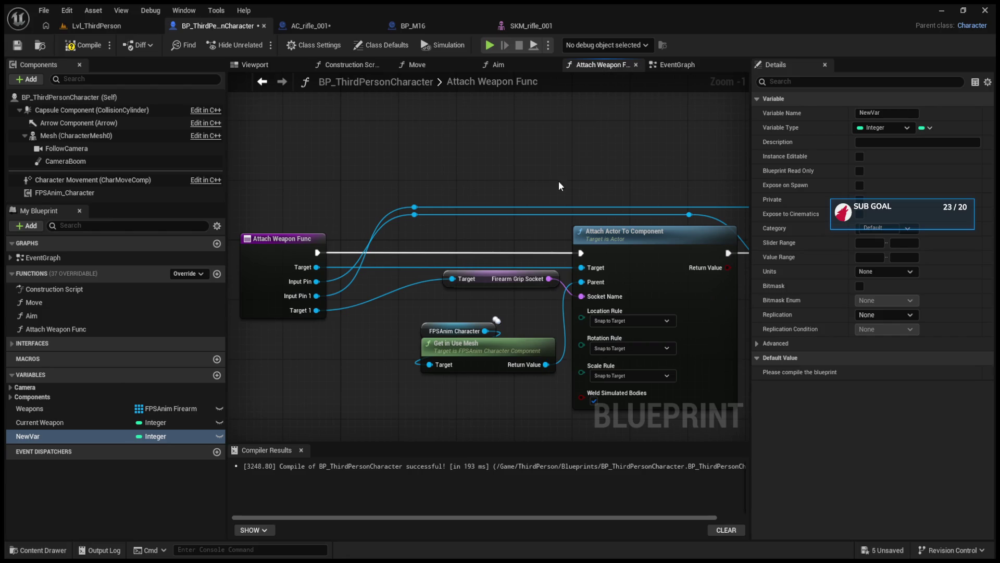
scroll(475, 203, "up", 4)
scroll(471, 216, "down", 4)
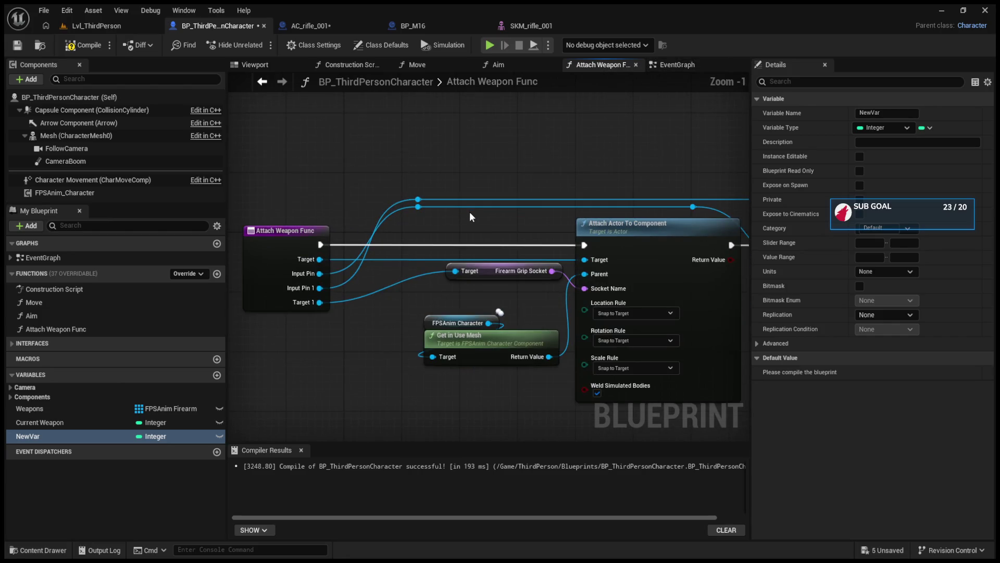
Flip through the Aim and Viewport tabs and return to the EventGraph.
left_click(526, 64)
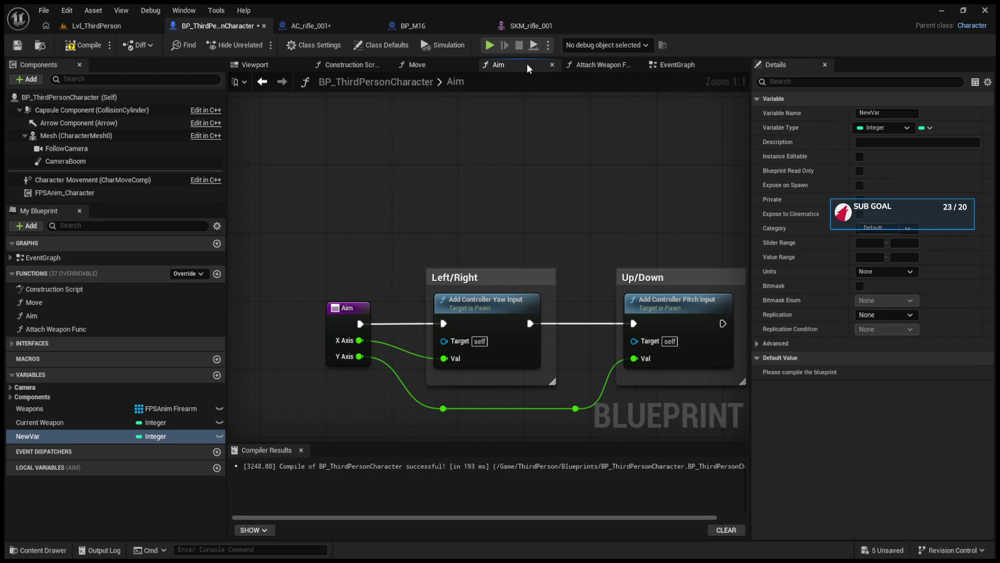
left_click(417, 64)
left_click(262, 64)
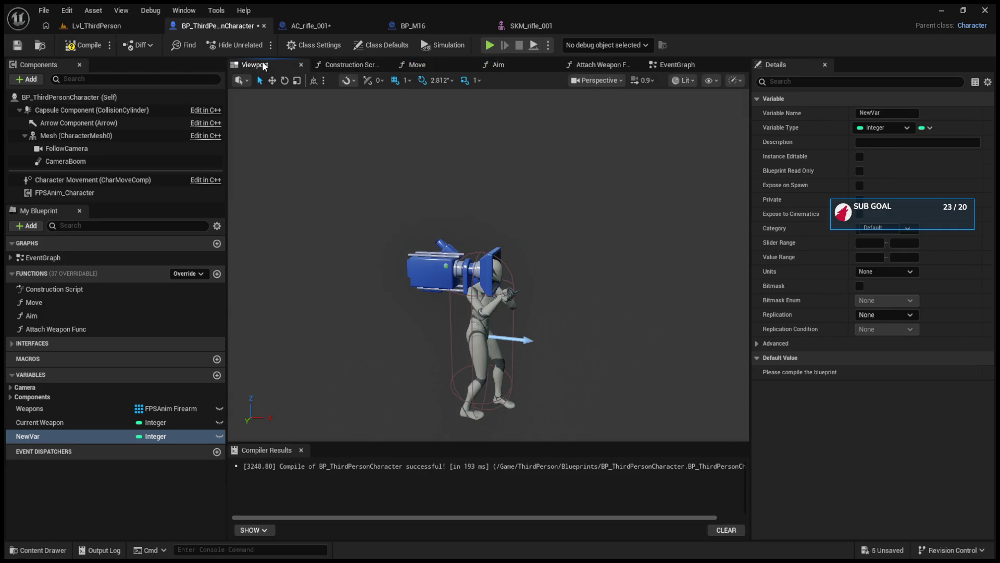
left_click(678, 64)
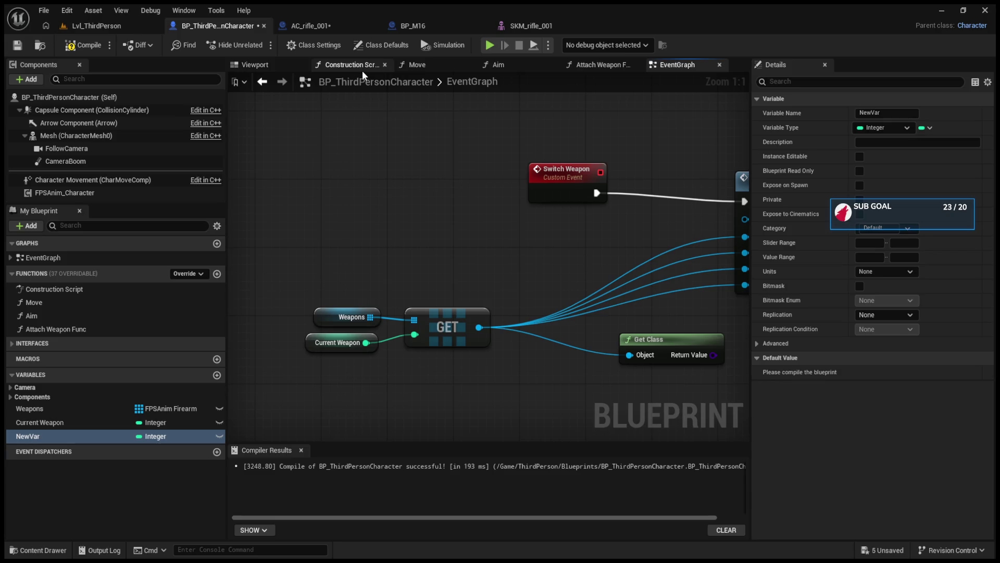
Move the EventGraph tab to second place and break all links from GET's output.
left_click_drag(677, 65, 349, 70)
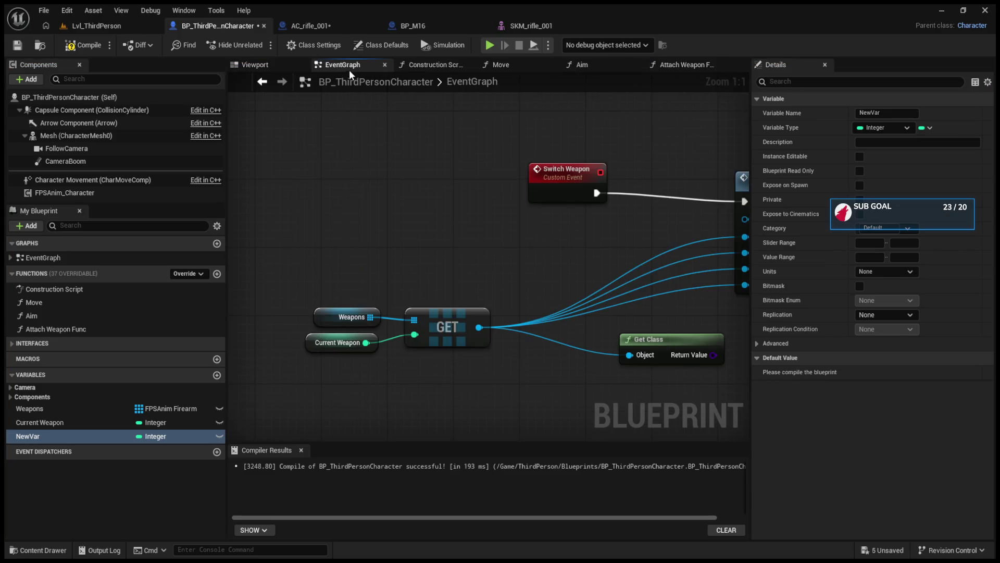
scroll(430, 172, "down", 2)
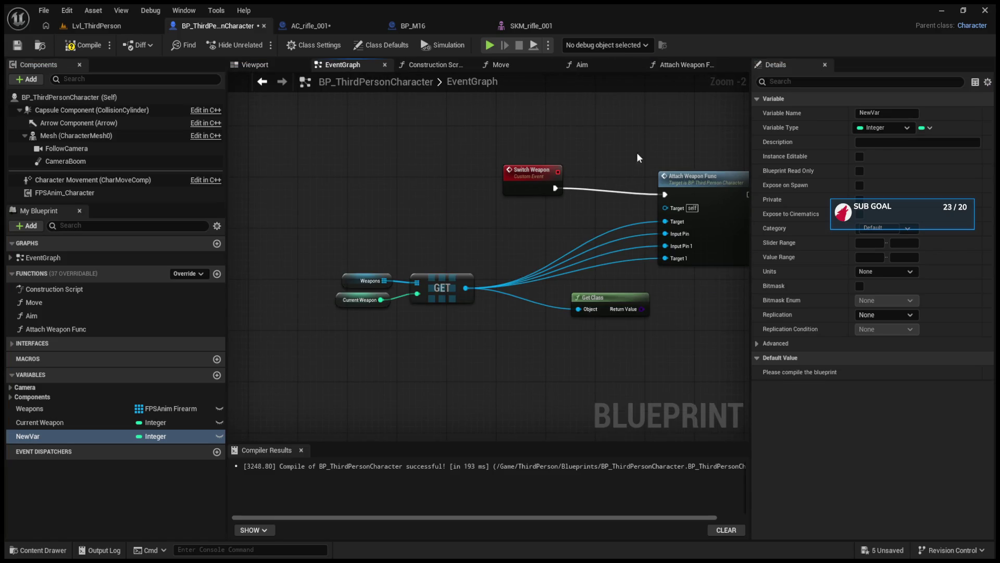
left_click_drag(638, 158, 578, 164)
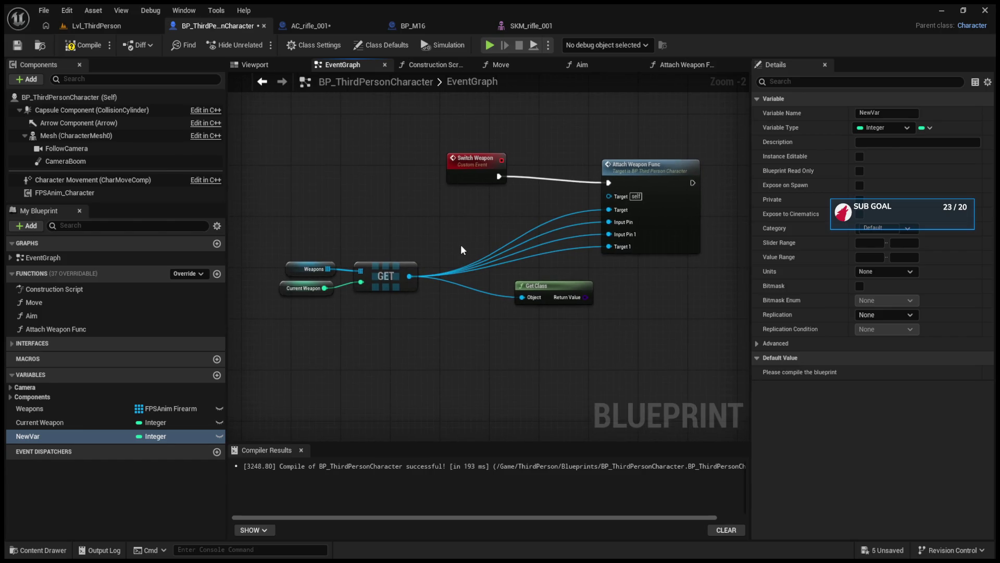
left_click(412, 276, "alt")
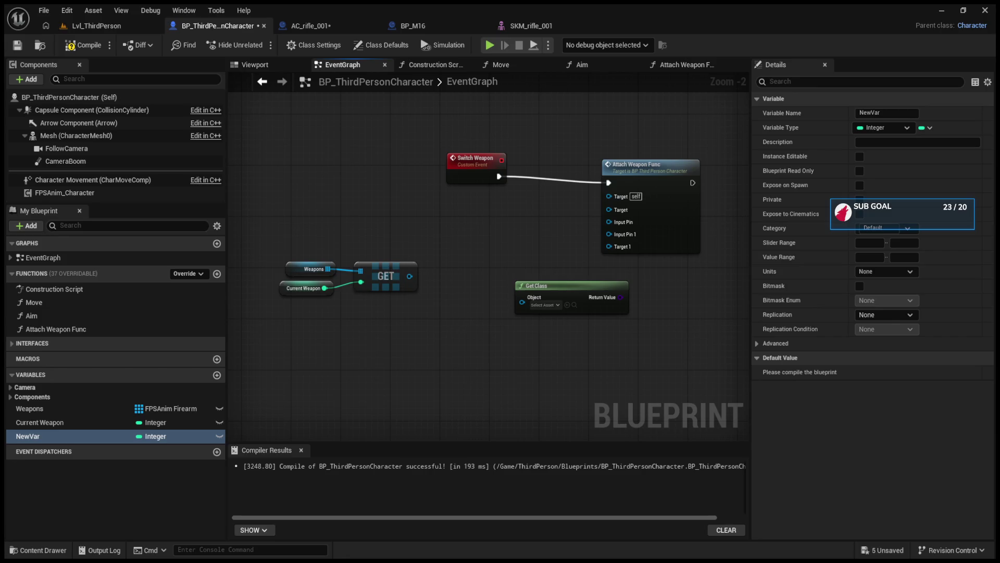
left_click_drag(328, 268, 378, 331)
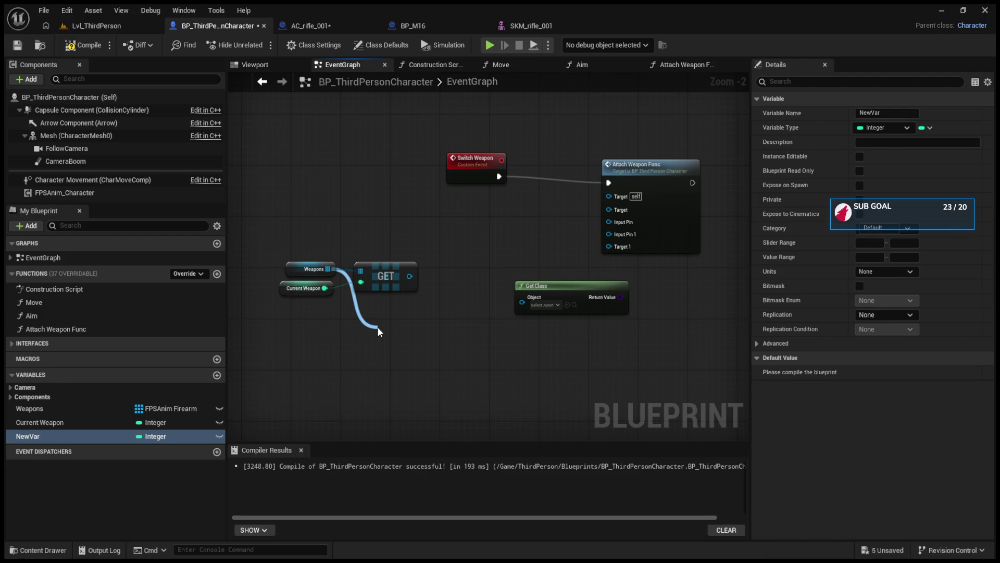
mouse_move(378, 332)
left_mouse_down()
mouse_move(385, 289)
mouse_move(454, 338)
left_mouse_up()
Add a LENGTH node from the Weapons array, placed above GET.
left_click(321, 266)
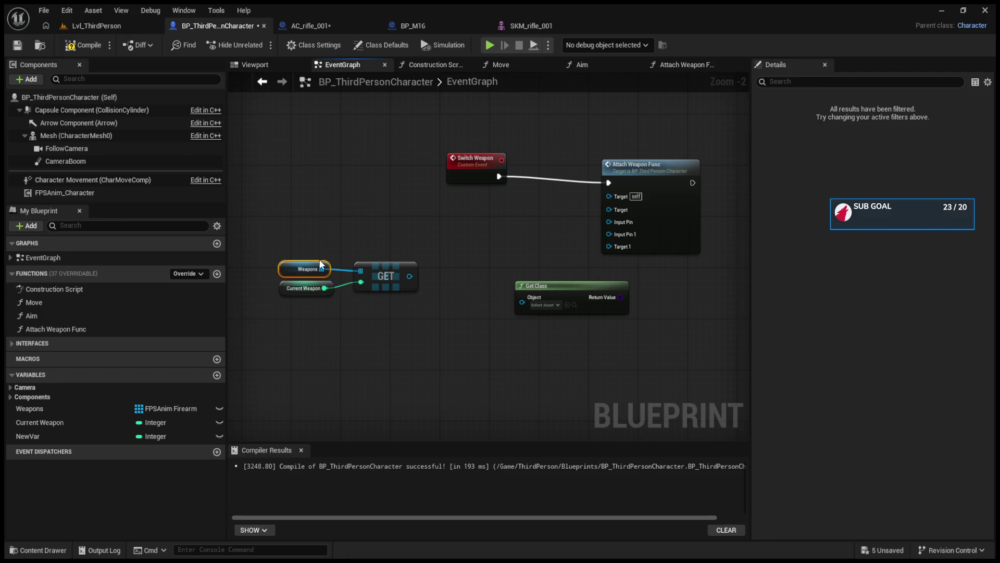
left_click_drag(322, 269, 382, 339)
scroll(396, 346, "up", 2)
mouse_move(441, 347)
left_mouse_down()
mouse_move(397, 205)
mouse_move(355, 296)
left_mouse_up()
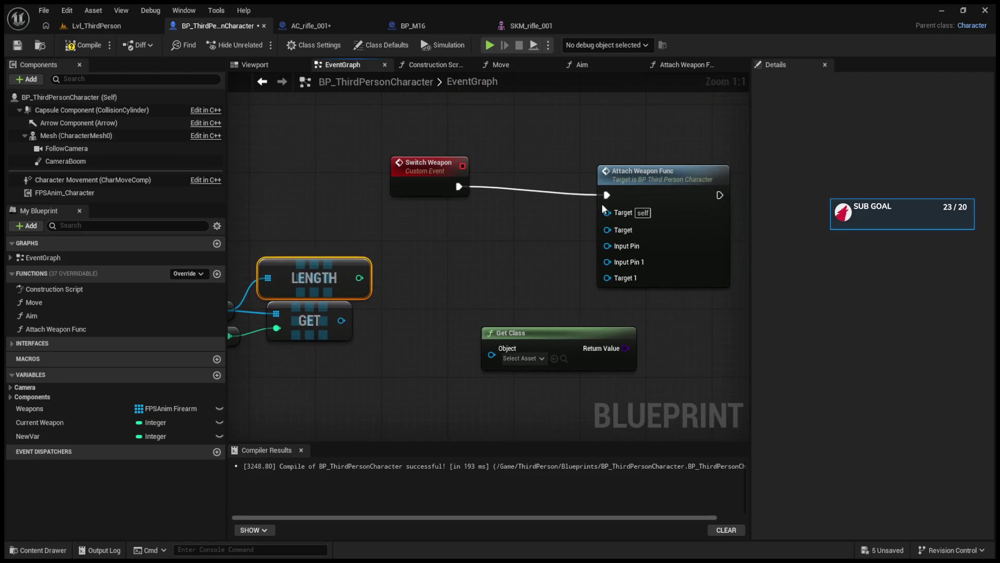
Move Attach Weapon Func and Switch Weapon aside and drop GET below LENGTH.
left_click_drag(639, 182, 664, 157)
left_click_drag(420, 175, 336, 167)
left_click_drag(402, 228, 453, 208)
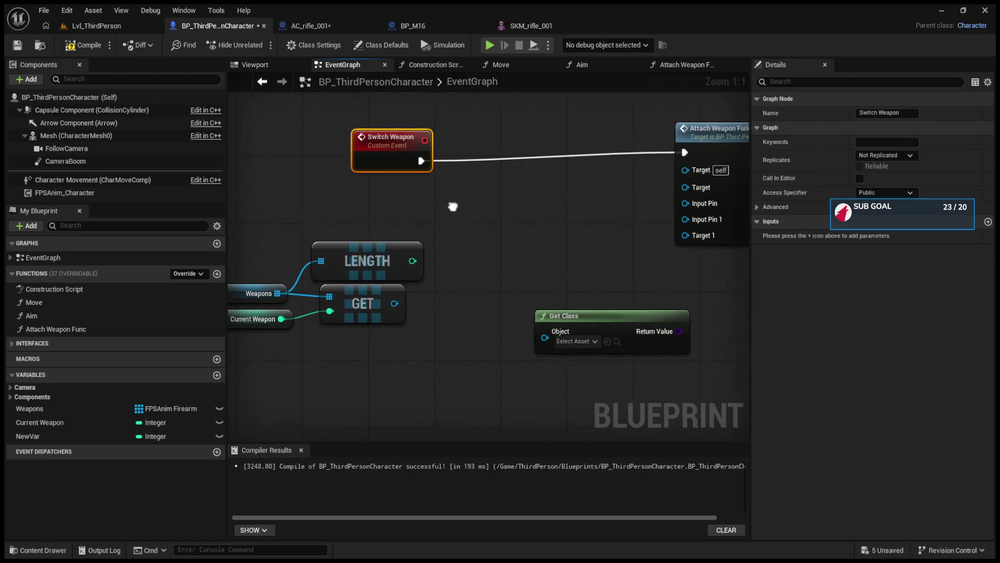
left_click_drag(369, 304, 378, 380)
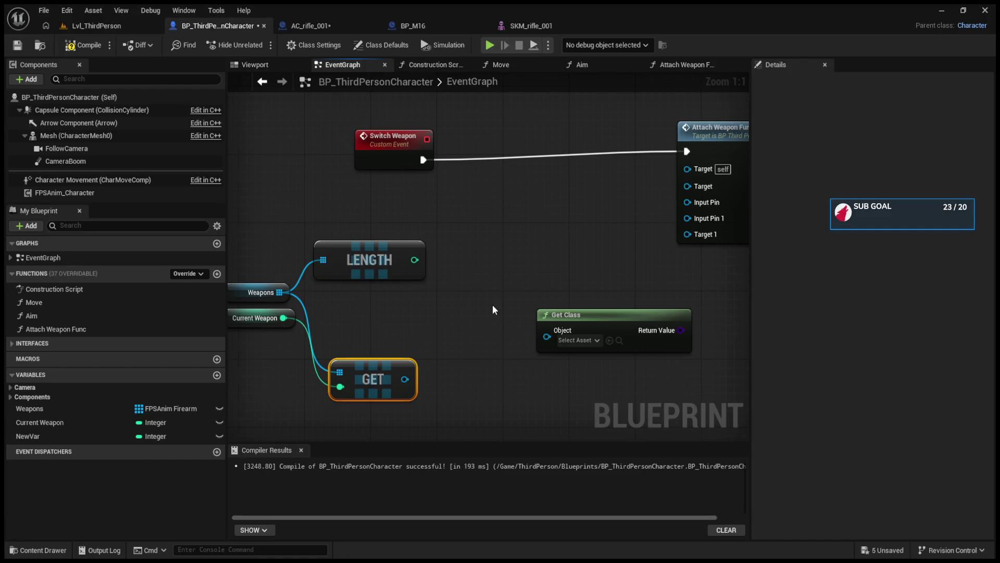
left_click_drag(334, 306, 461, 306)
Select and recenter the Weapons, Current Weapon, LENGTH and GET nodes in view.
left_click_drag(312, 236, 505, 377)
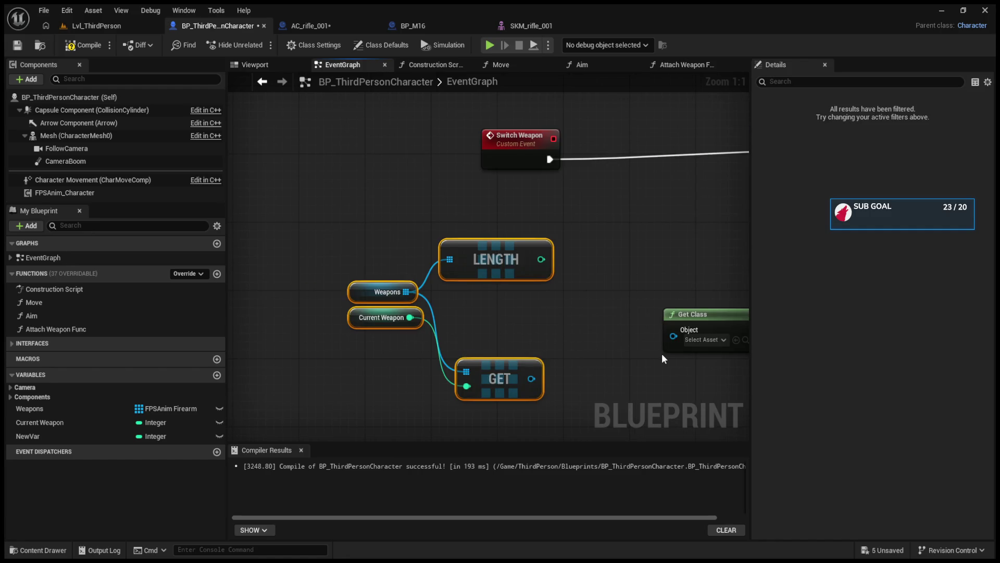
left_click_drag(664, 359, 410, 369)
left_click_drag(353, 330, 357, 270)
left_click(357, 270)
left_click_drag(313, 240, 510, 377)
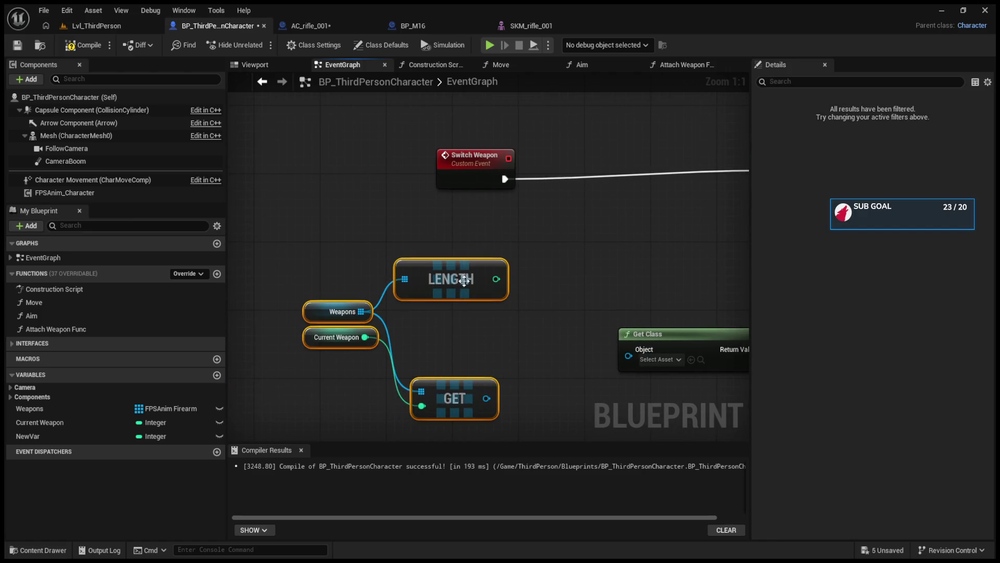
left_click(457, 337)
left_click(436, 282)
left_click(422, 171)
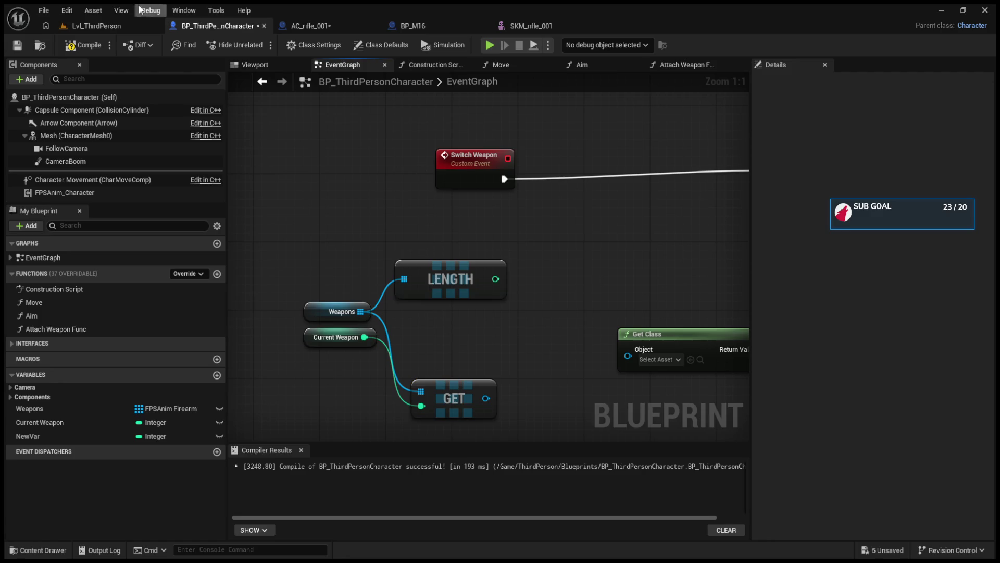
Save the BP_ThirdPersonCharacter blueprint.
key("ctrl+s")
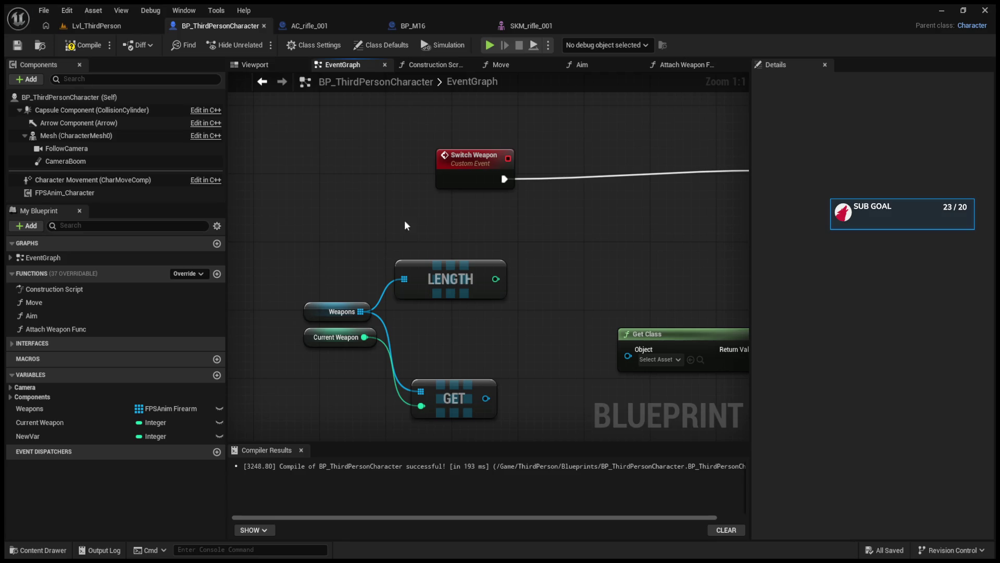
left_click_drag(311, 223, 505, 393)
left_click(506, 393)
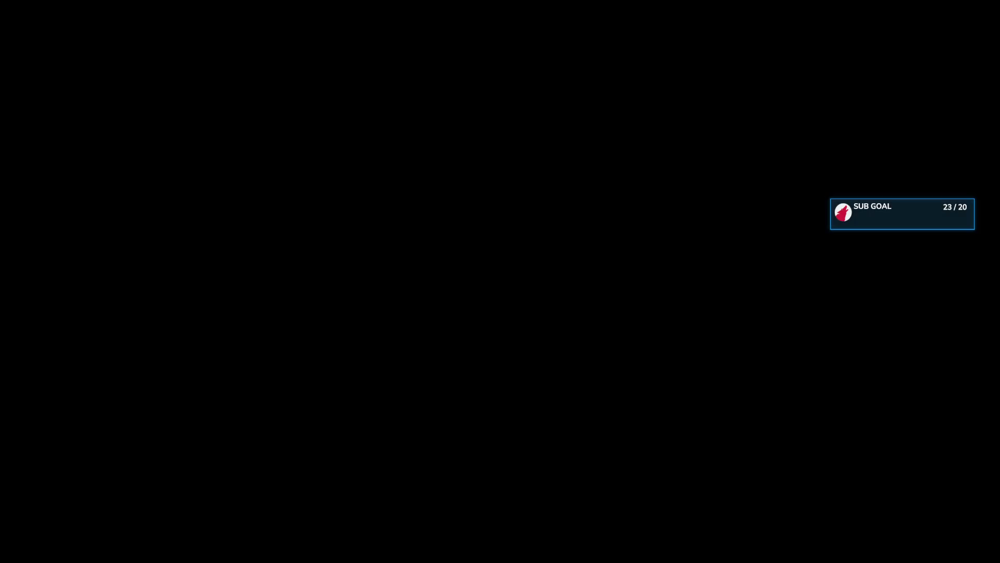
Launch UE7FPS from My Projects in the Epic Games Launcher Library.
scroll(595, 215, "down", 15)
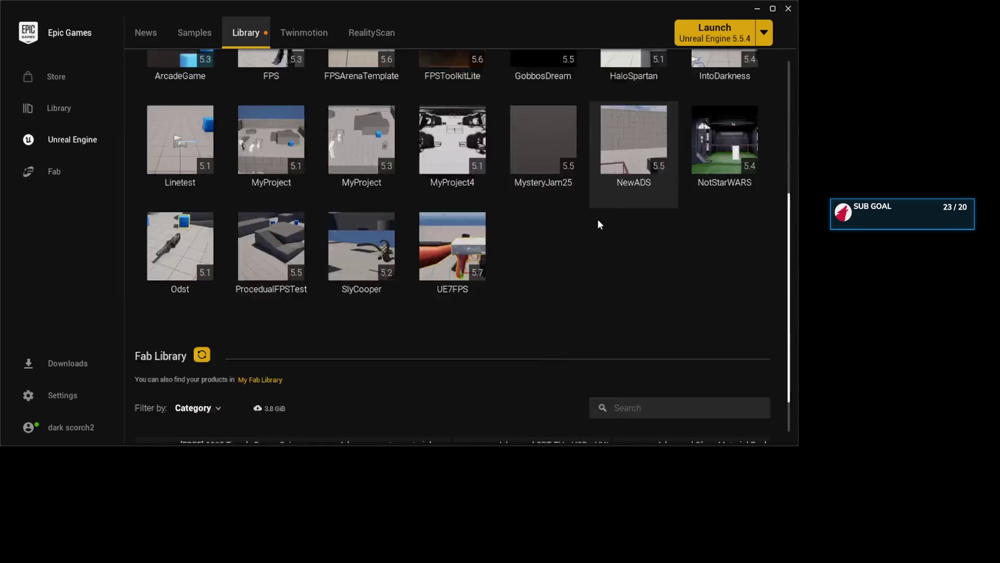
scroll(599, 224, "up", 15)
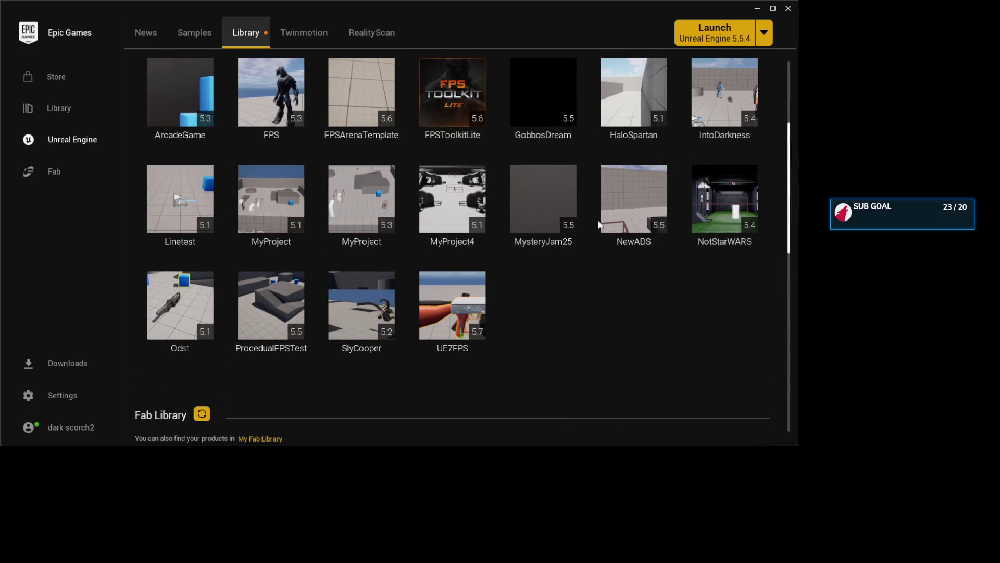
double_click(461, 301)
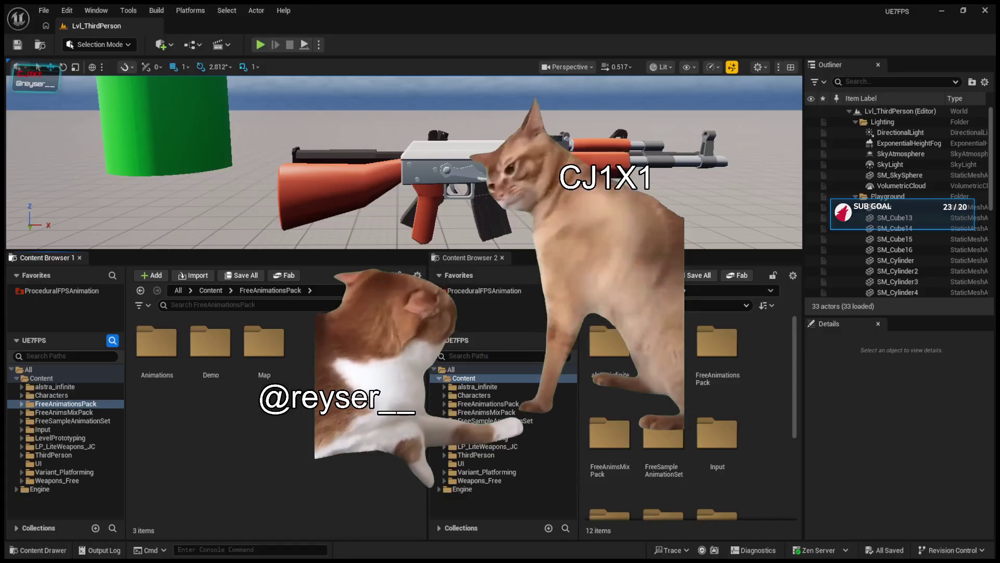
Multi-select FreeAnimationsPack, FreeAnimsMixPack and FreeSampleAnimationSet to list their nine subfolders.
left_click(157, 360)
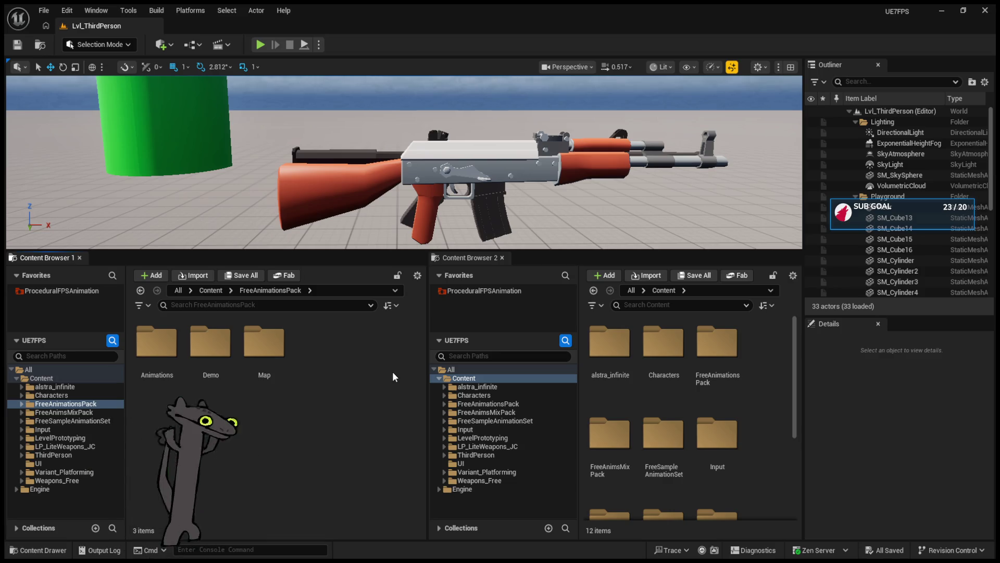
mouse_move(413, 250)
left_mouse_down()
mouse_move(413, 333)
mouse_move(406, 300)
left_mouse_up()
left_click(95, 415)
left_click(93, 423, "shift")
left_click(93, 417)
left_click(90, 424, "shift")
left_click(90, 431, "shift")
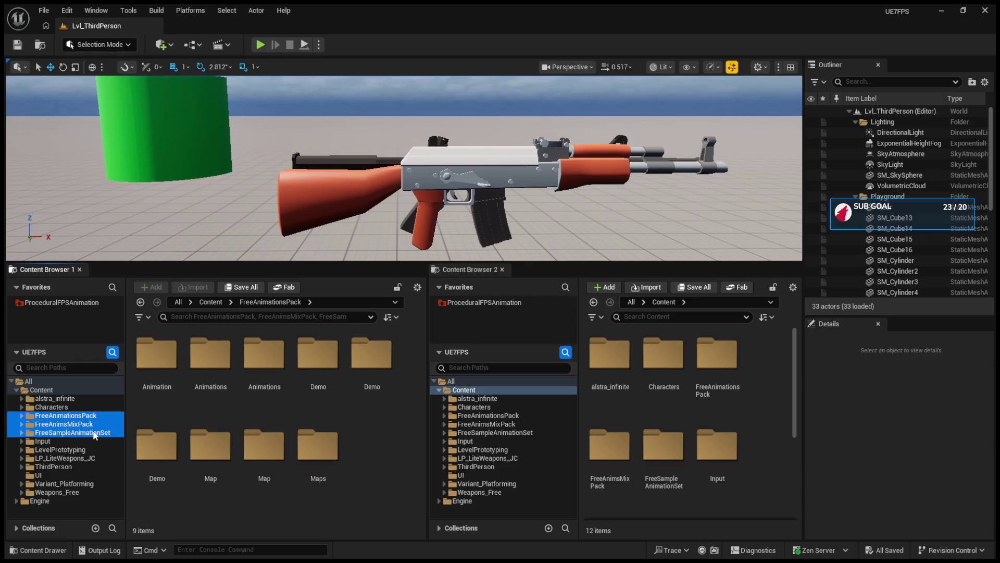
left_click(383, 451)
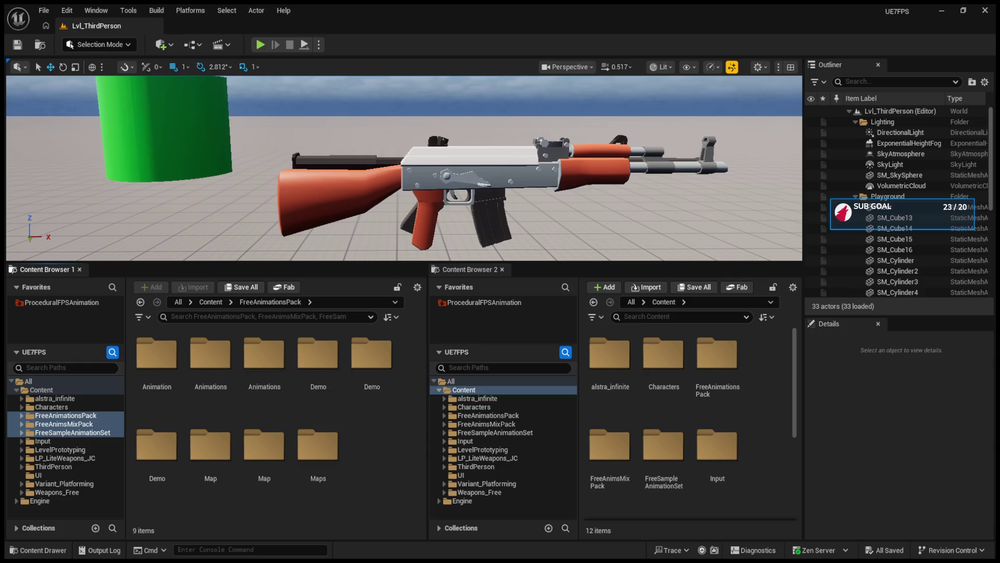
Open IMC_Default from the Input folder and look over its settings categories.
left_click(466, 433)
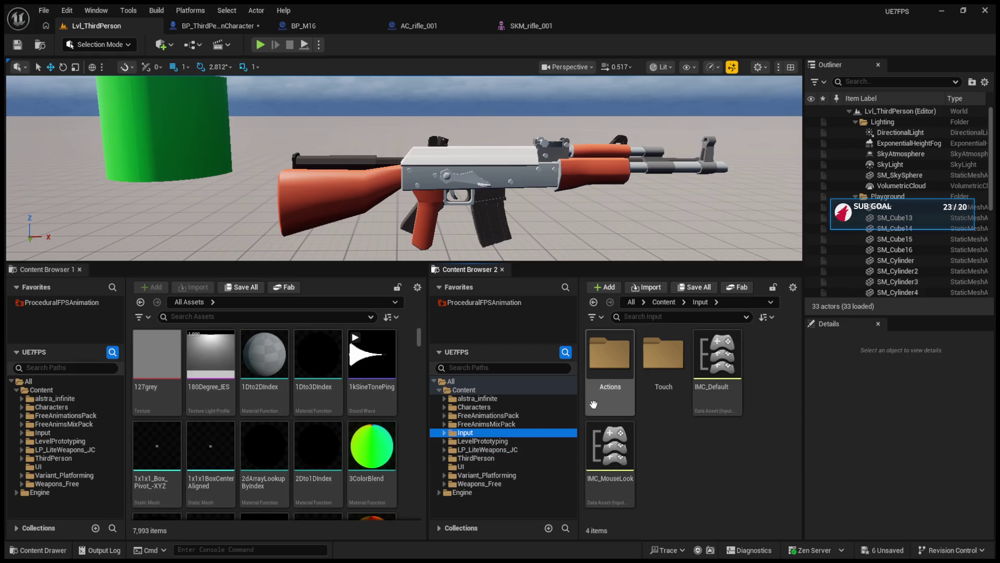
double_click(717, 359)
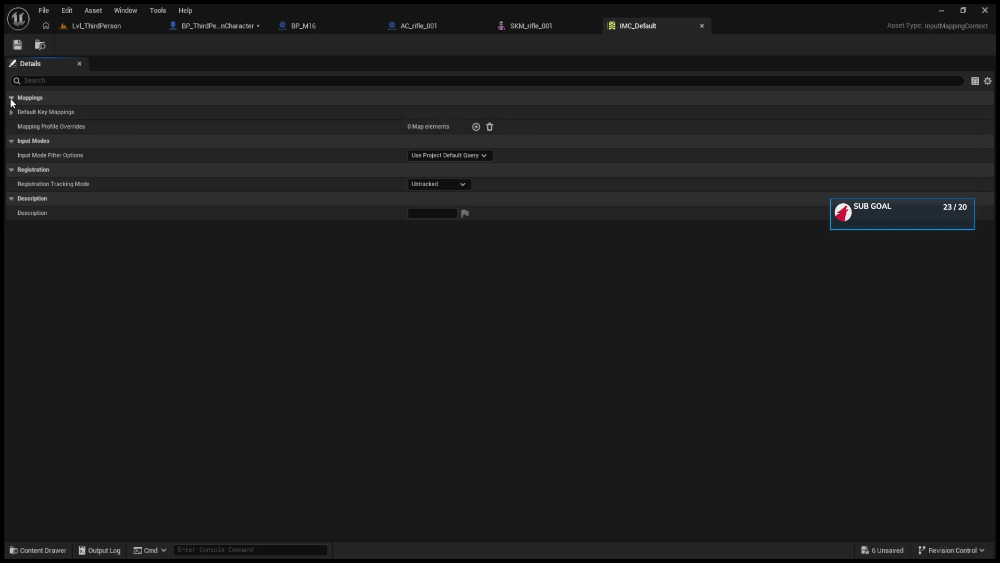
left_click(11, 141)
left_click(11, 155)
left_click(11, 171)
left_click(12, 141)
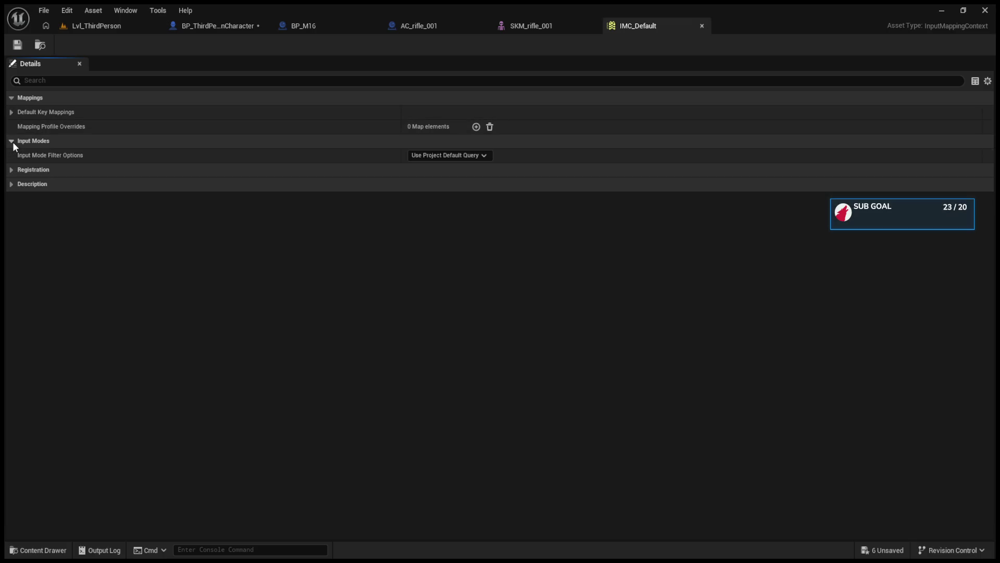
left_click(12, 142)
Open IMC_MouseLook and expand its Mappings down to the IA_MouseLook entry.
left_click(74, 27)
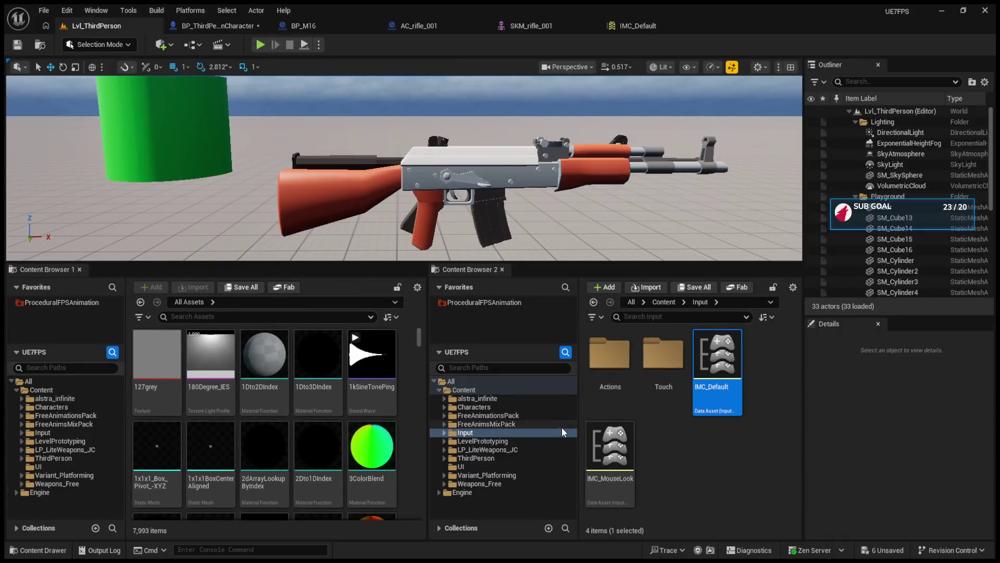
double_click(611, 360)
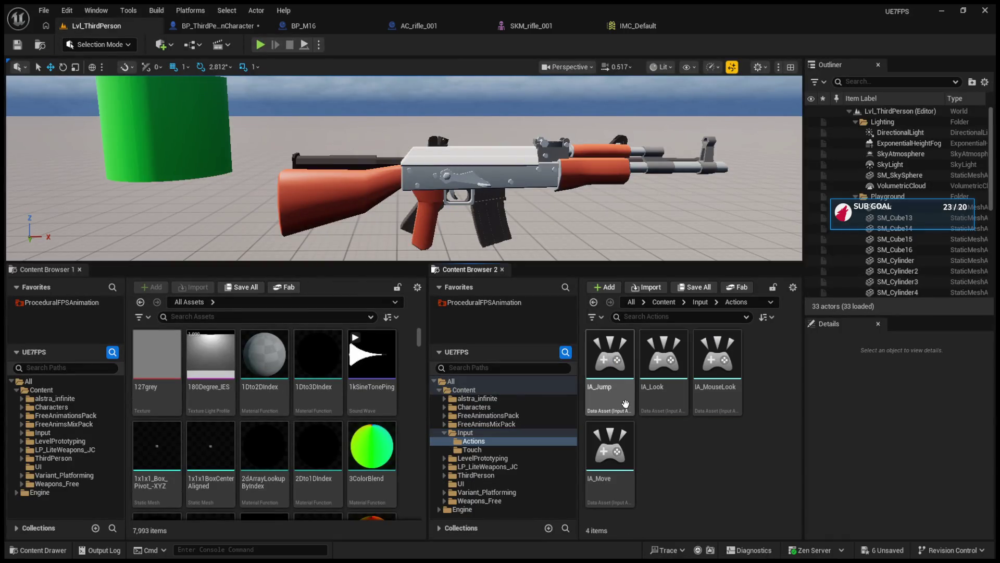
left_click(593, 302)
double_click(606, 453)
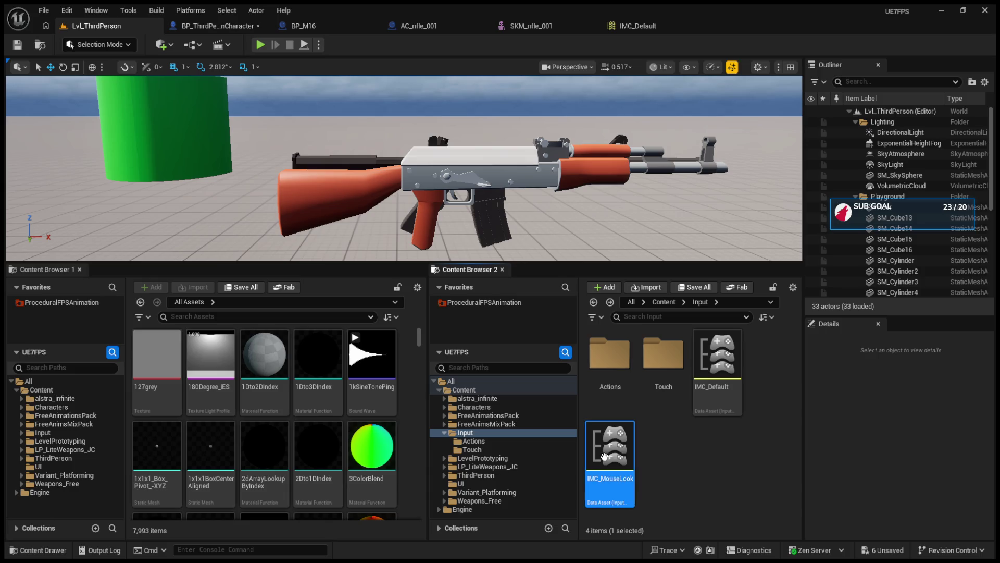
left_click(15, 139)
left_click(15, 140)
left_click(14, 116)
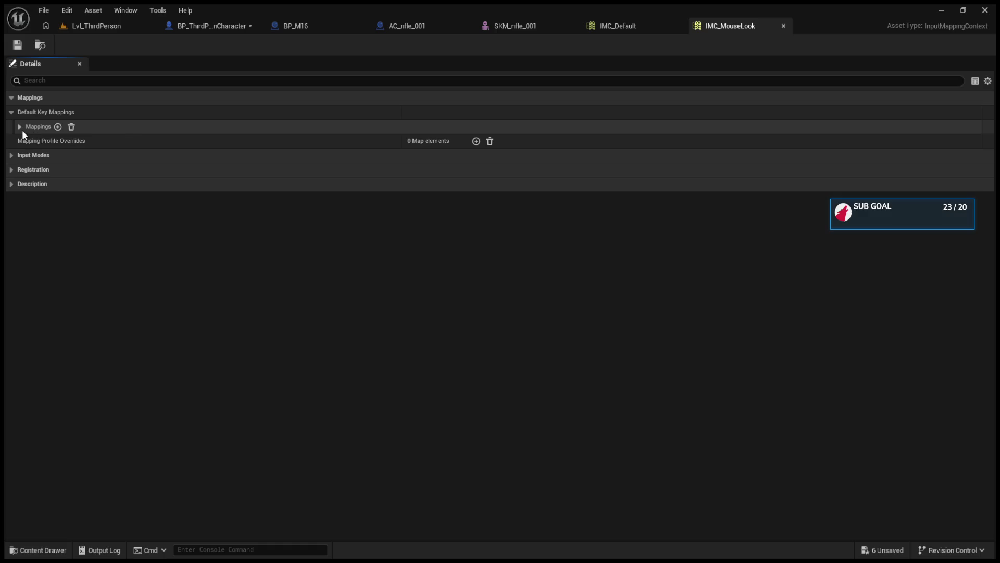
left_click(22, 129)
left_click(24, 141)
Inspect the Mouse XY 2D-Axis binding, collapse the mappings, and go to BP_ThirdPersonCharacter's EventGraph.
left_click(38, 154)
left_click(38, 154)
left_click(23, 128)
left_click(11, 112)
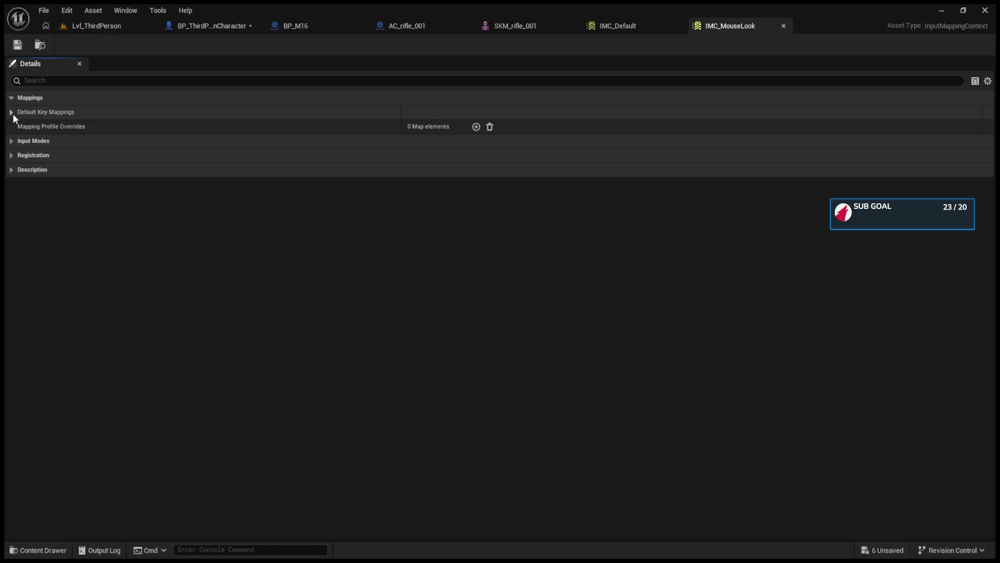
left_click(11, 98)
left_click(66, 30)
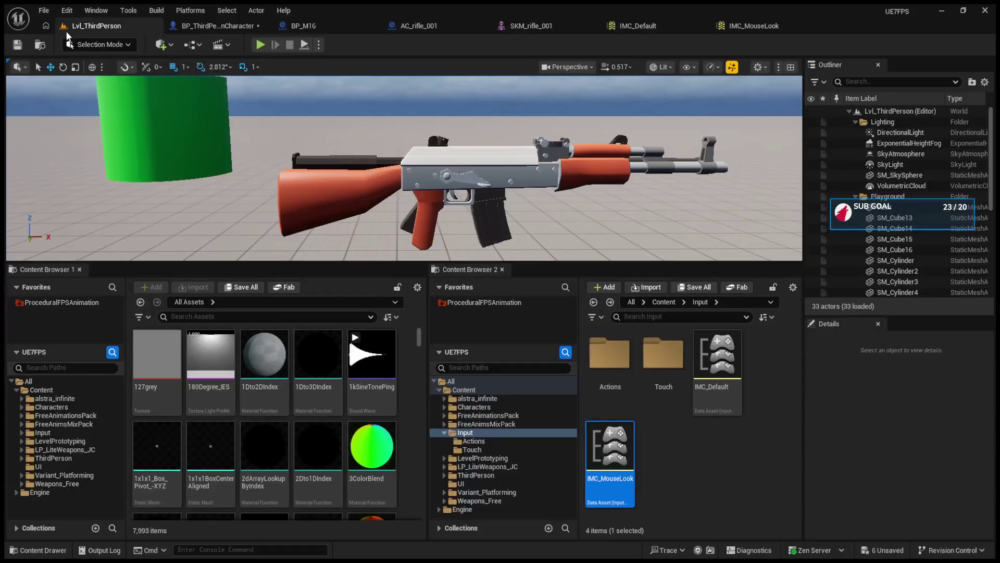
left_click(238, 22)
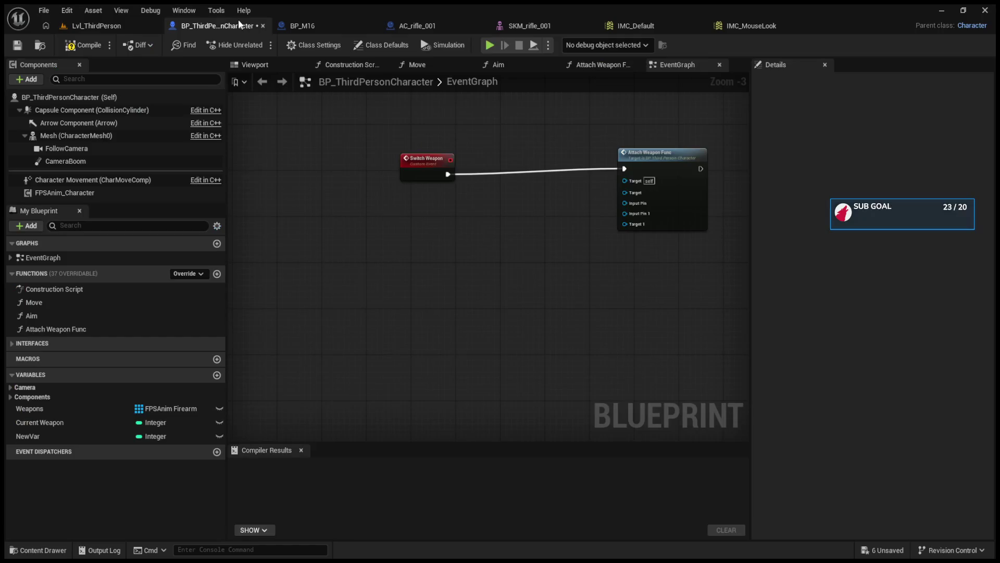
Pan and zoom the EventGraph to view the SpawnActor and attach nodes.
mouse_move(364, 142)
left_mouse_down()
mouse_move(485, 289)
mouse_move(555, 353)
mouse_move(383, 332)
left_mouse_up()
scroll(372, 230, "up", 3)
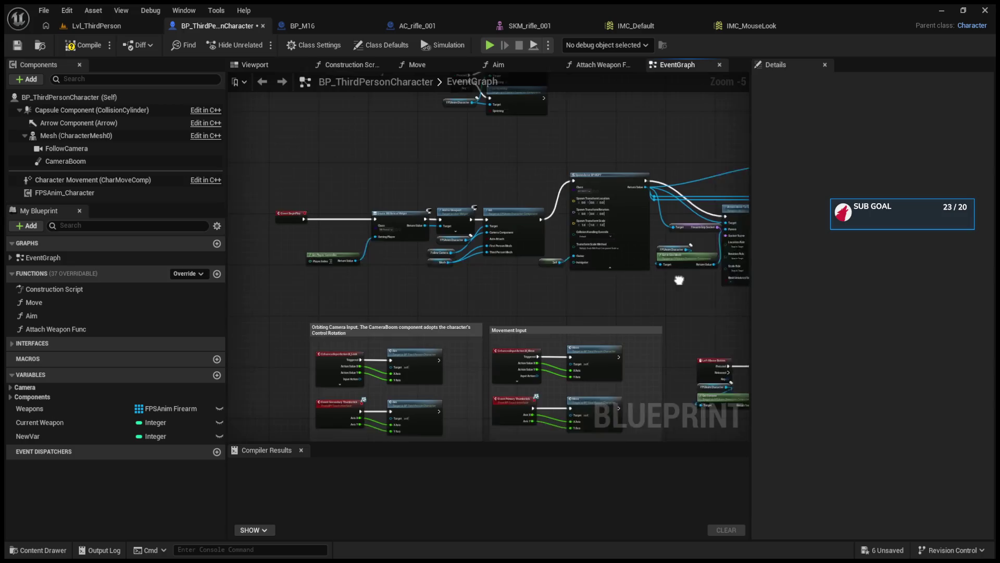
scroll(372, 229, "up", 1)
left_click_drag(462, 245, 402, 207)
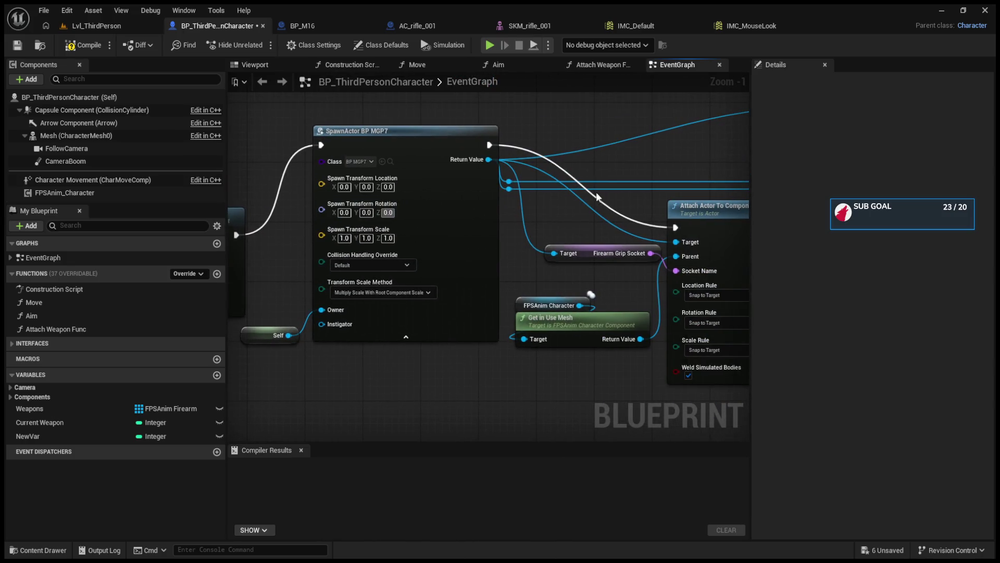
scroll(596, 192, "down", 2)
scroll(442, 373, "up", 1)
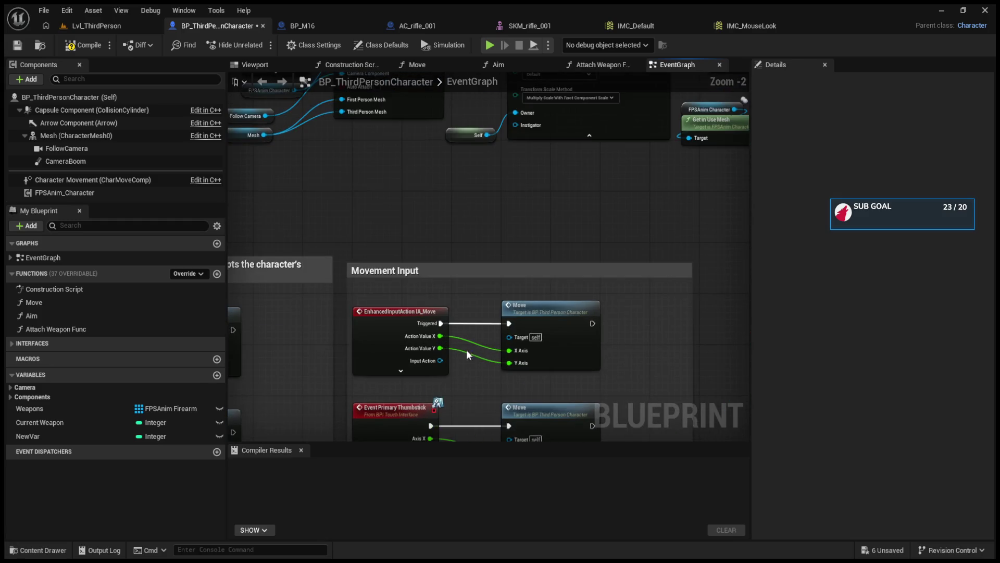
scroll(532, 233, "down", 4)
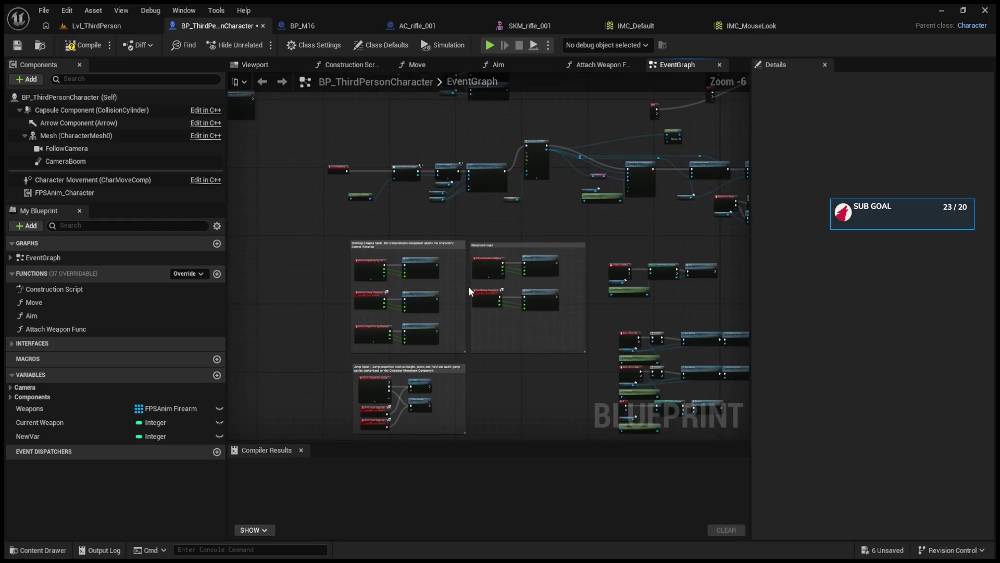
scroll(468, 286, "up", 4)
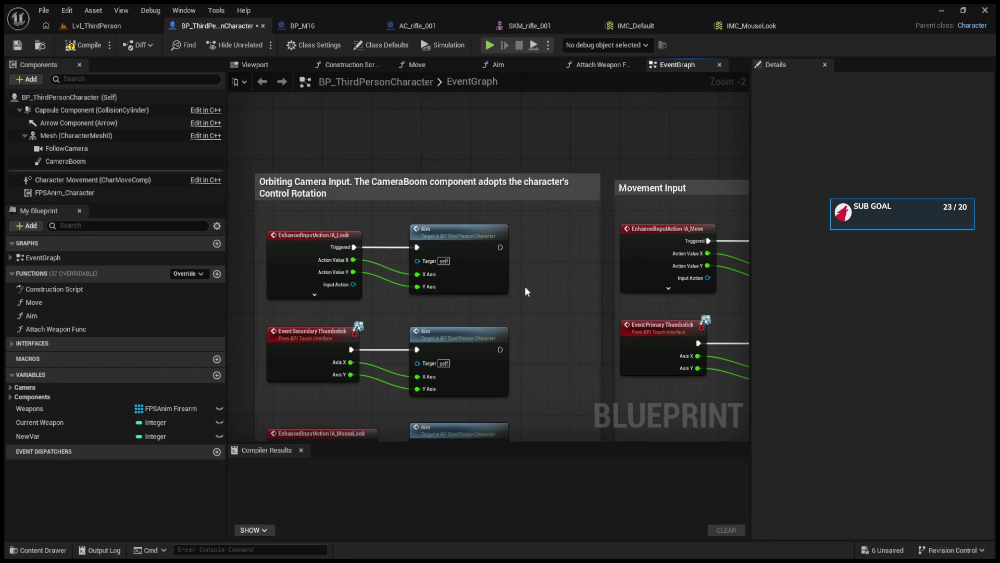
Back in the level editor, open the Input > Actions folder.
left_click(96, 27)
left_click(617, 381)
double_click(616, 380)
Duplicate IA_Look with Ctrl+D, name the copy IA_ScollWheel, and open it.
left_click(655, 386)
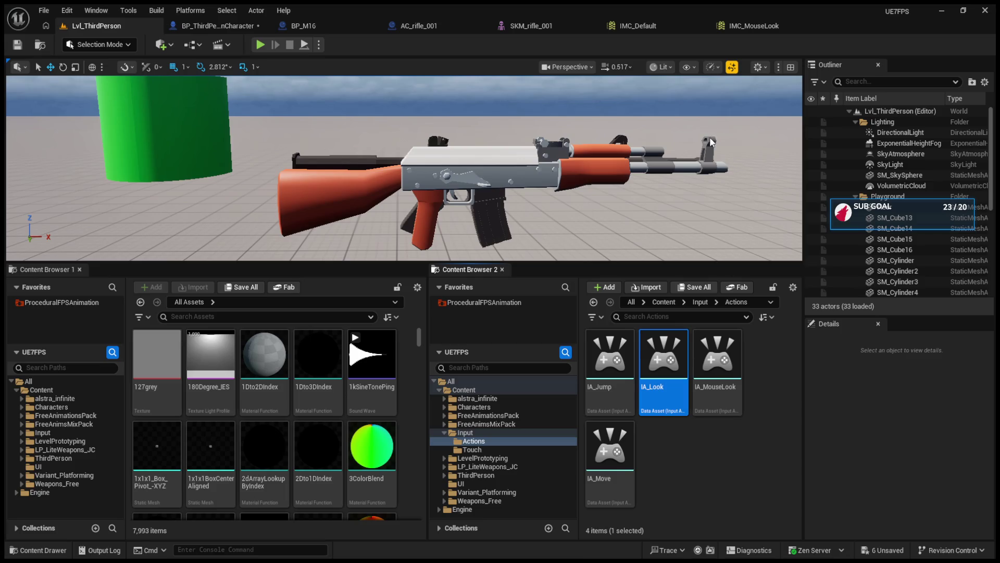
key("ctrl+d")
key("BackSpace")
key("BackSpace")
key("BackSpace")
type("S")
type("cr")
type("ro")
key("BackSpace")
key("BackSpace")
type("ollWheel")
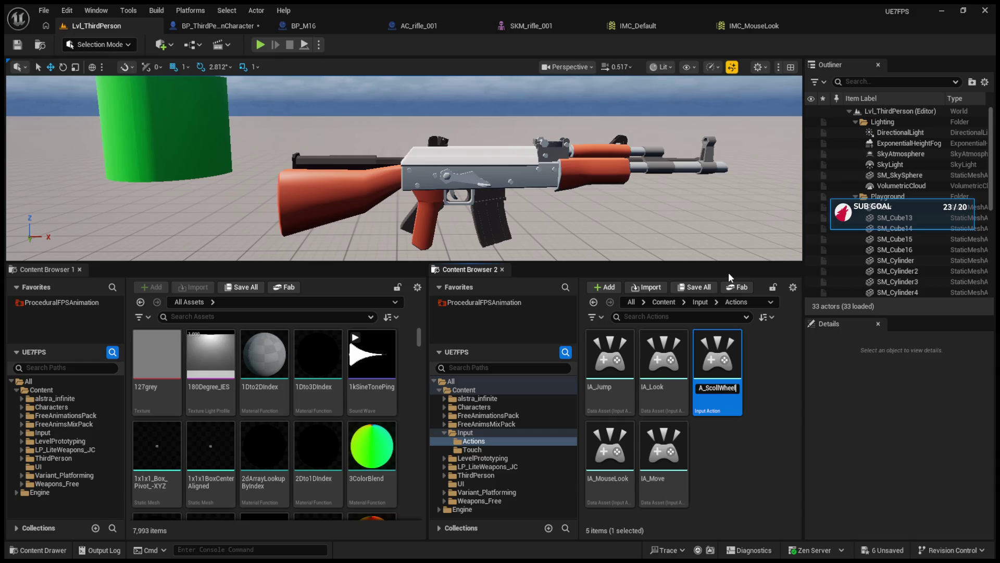
key("Return")
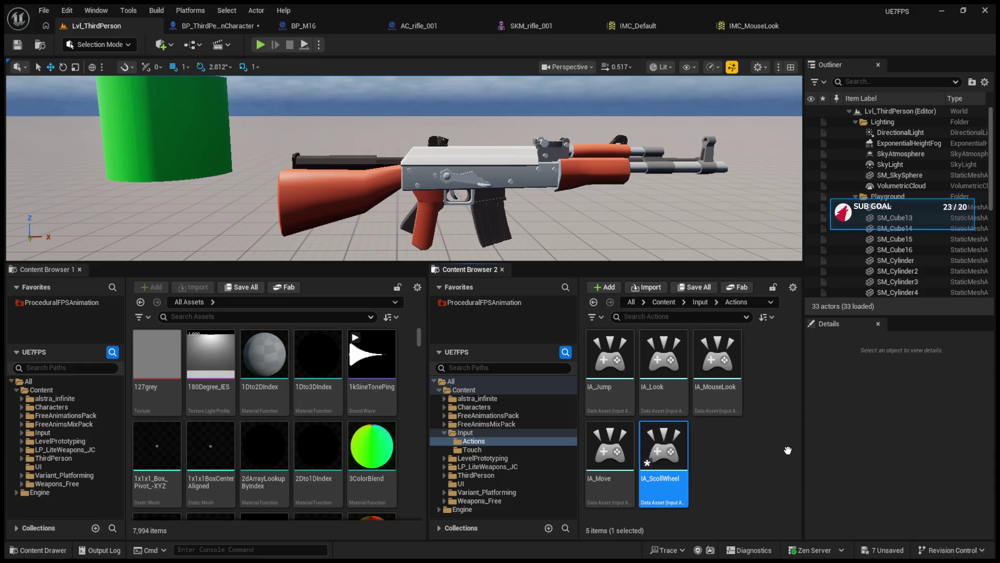
key("Return")
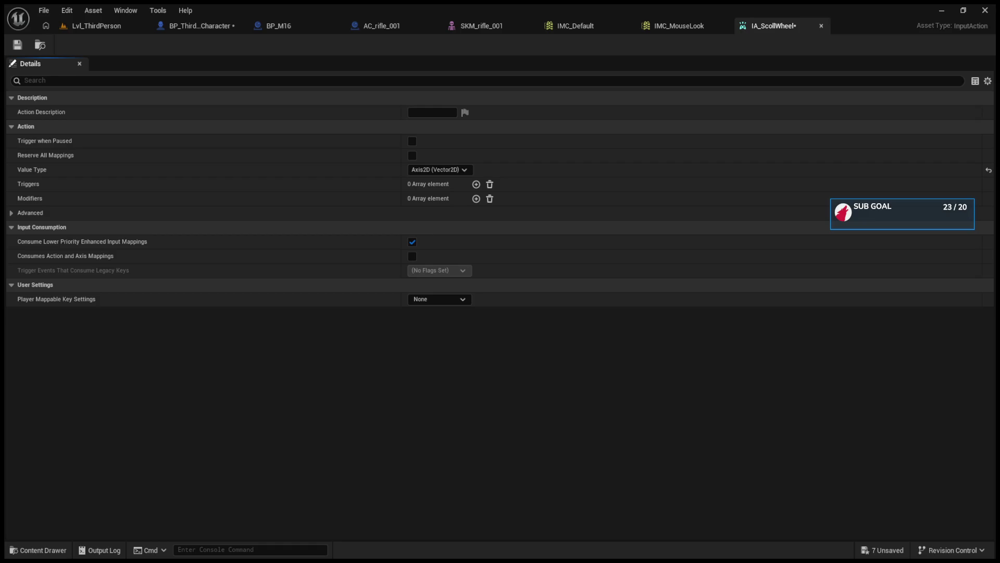
Close the IA_ScollWheel editor and rename the asset to IA_ScollUp.
left_click(96, 30)
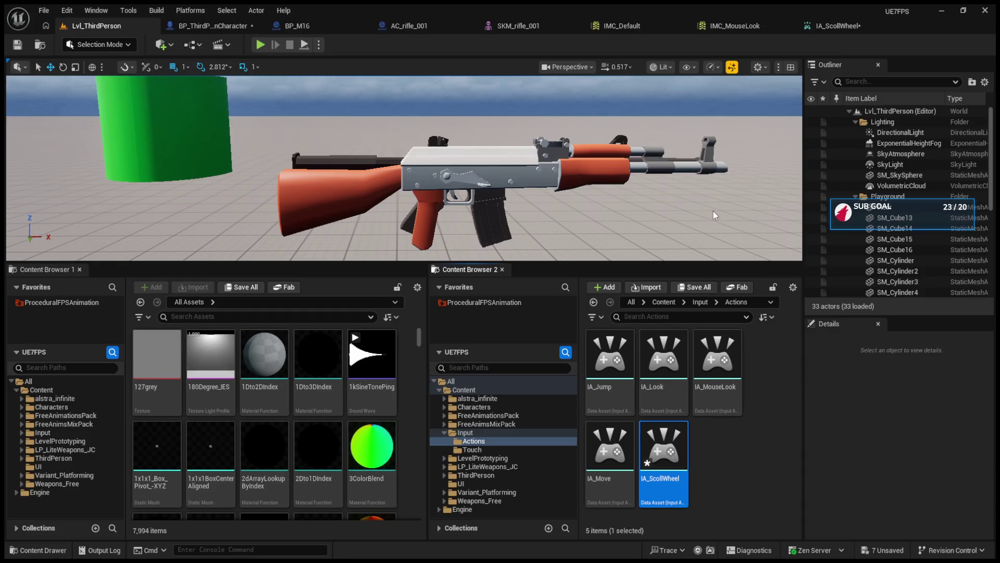
key("ctrl+Tab")
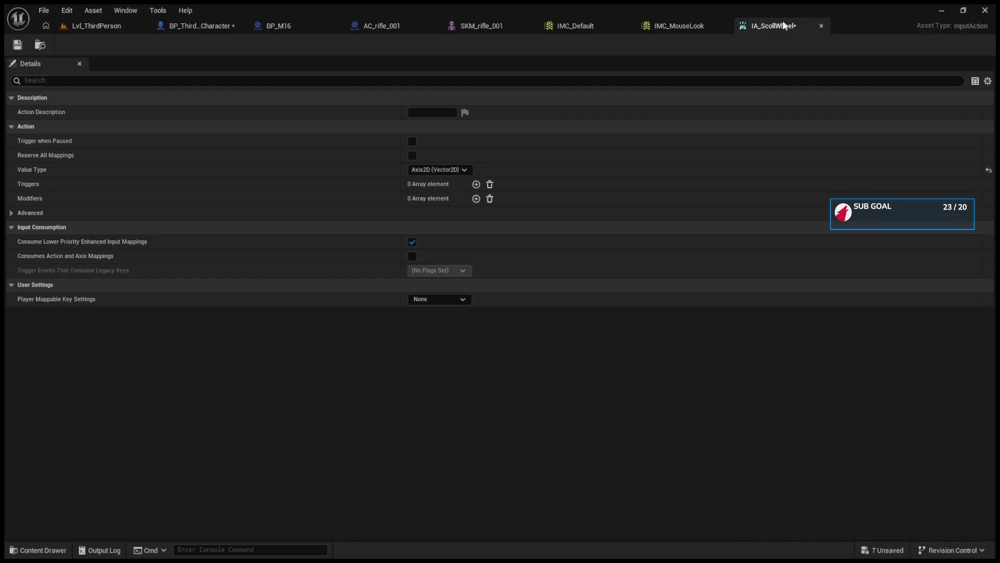
left_click(821, 26)
left_click(99, 26)
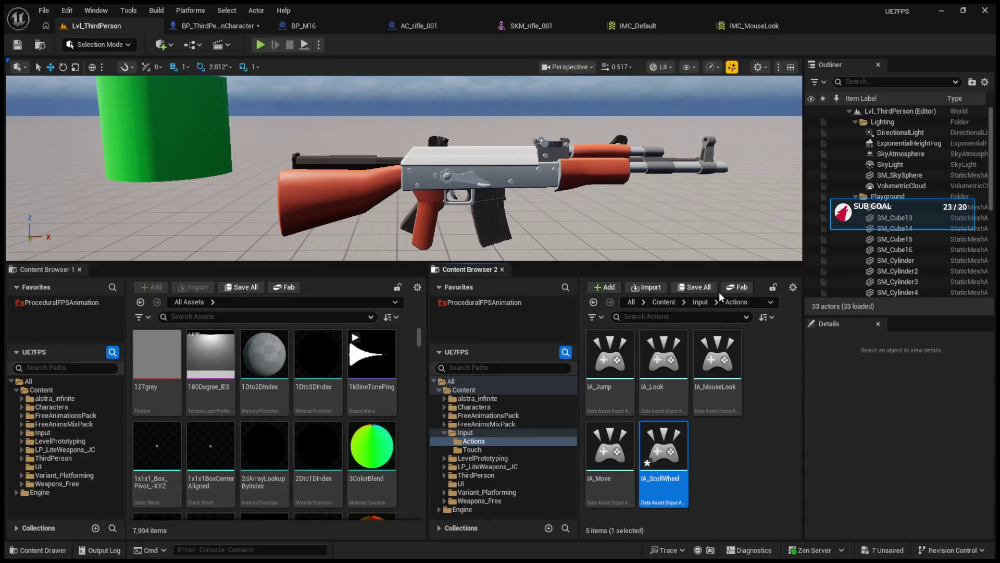
key("F2")
key("End")
key("BackSpace")
key("BackSpace")
key("BackSpace")
type("Up")
key("Return")
In IA_ScollUp, add one trigger entry and set Value Type to Digital (bool).
double_click(672, 470)
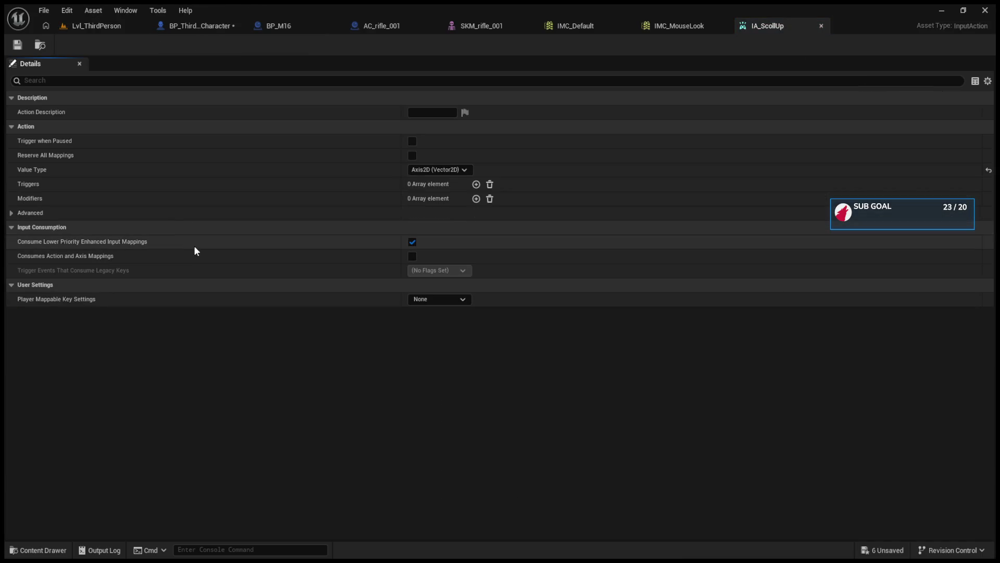
left_click(14, 211)
left_click(14, 211)
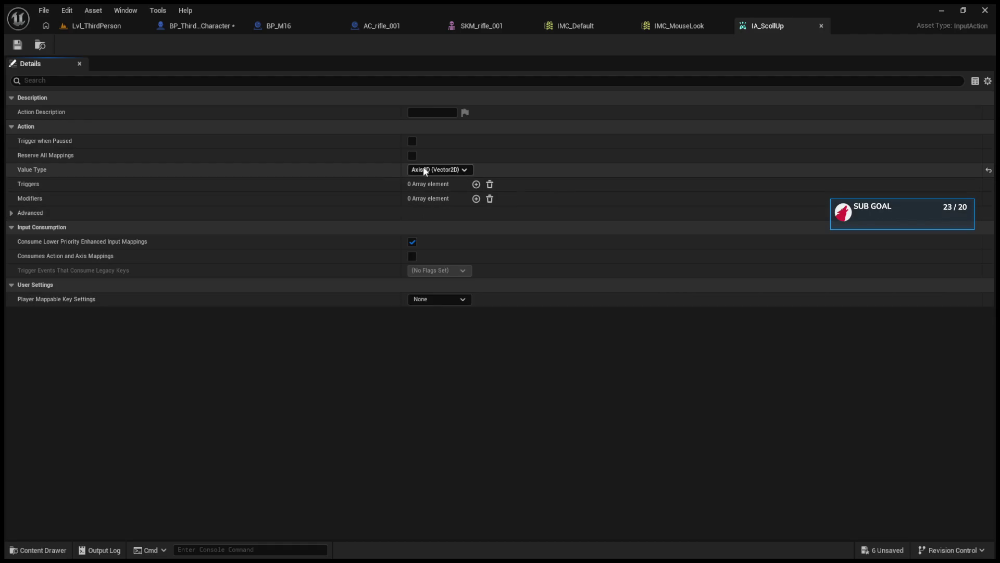
left_click(476, 184)
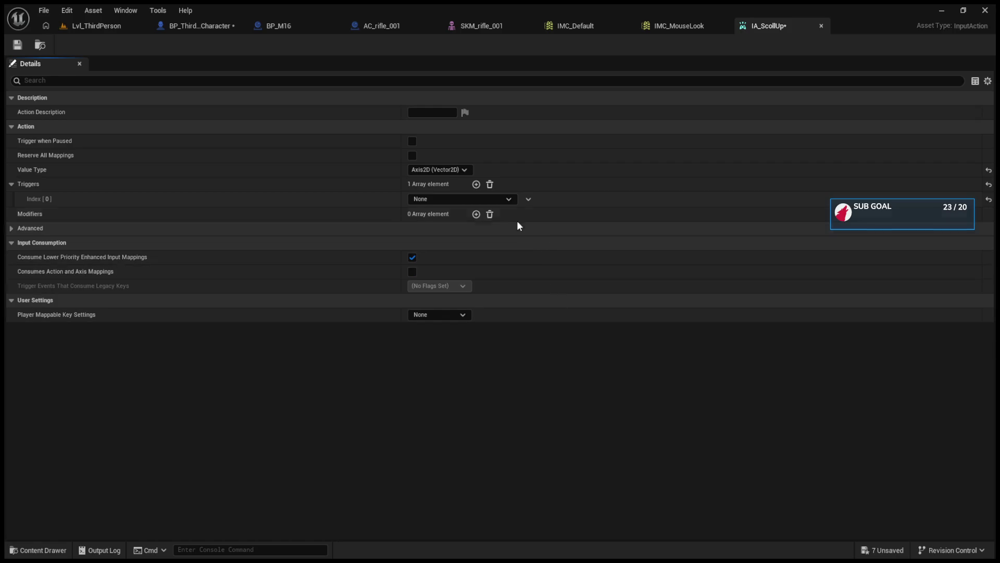
left_click(436, 172)
left_click(448, 182)
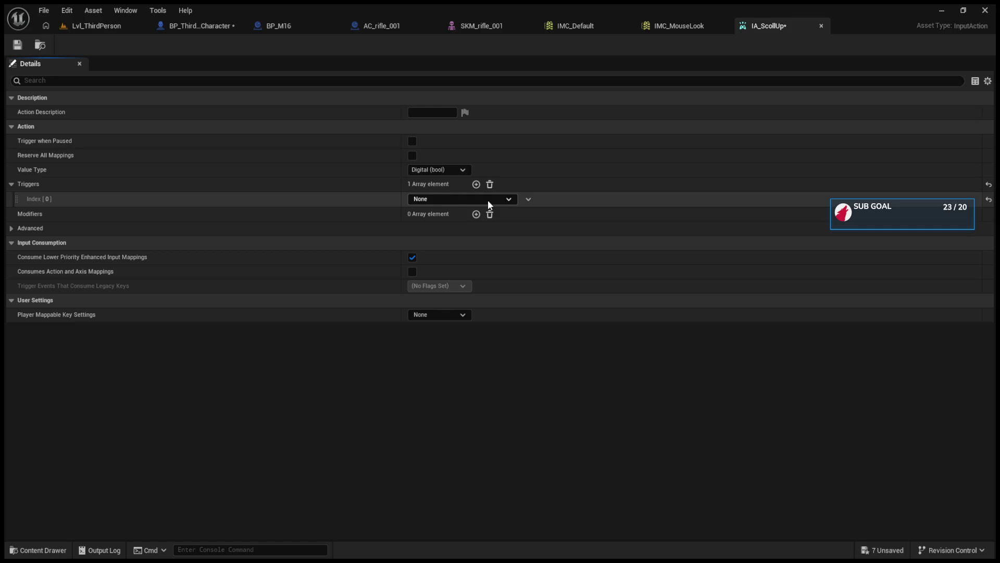
Go back up to the Input folder and open IMC_Default.
left_click(104, 26)
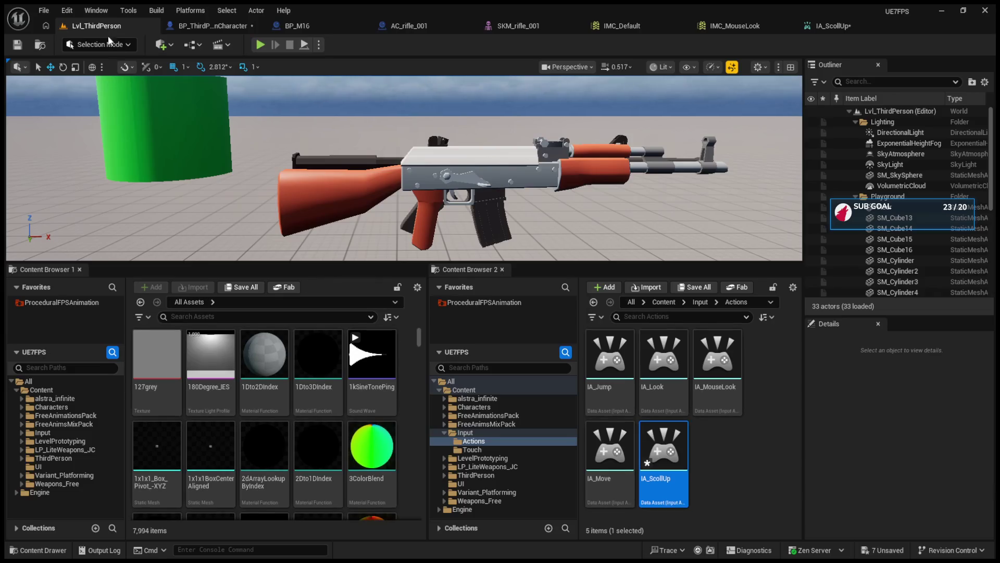
left_click(695, 307)
double_click(719, 373)
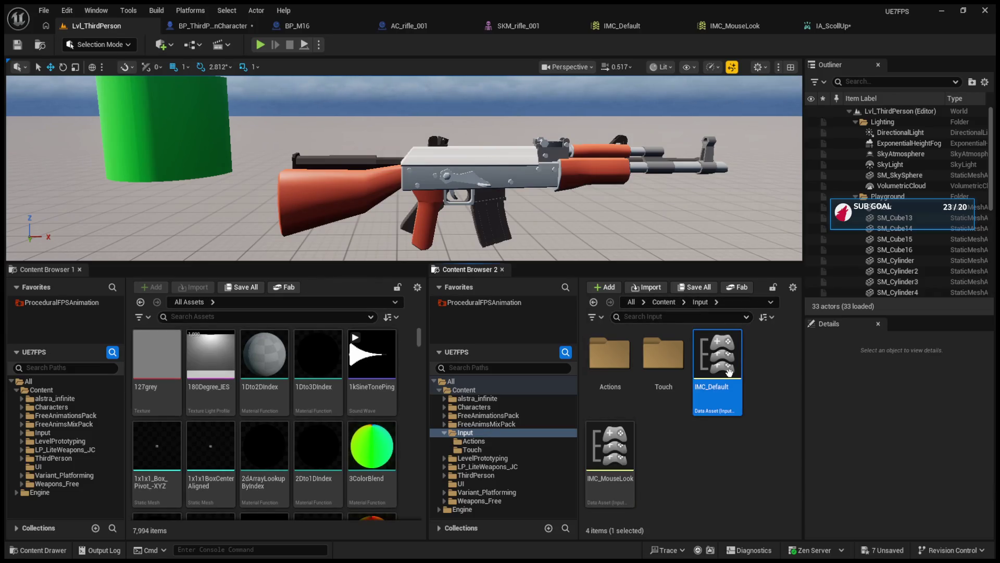
Expand IMC_Default's Mappings category to list the existing key mappings.
left_click(13, 112)
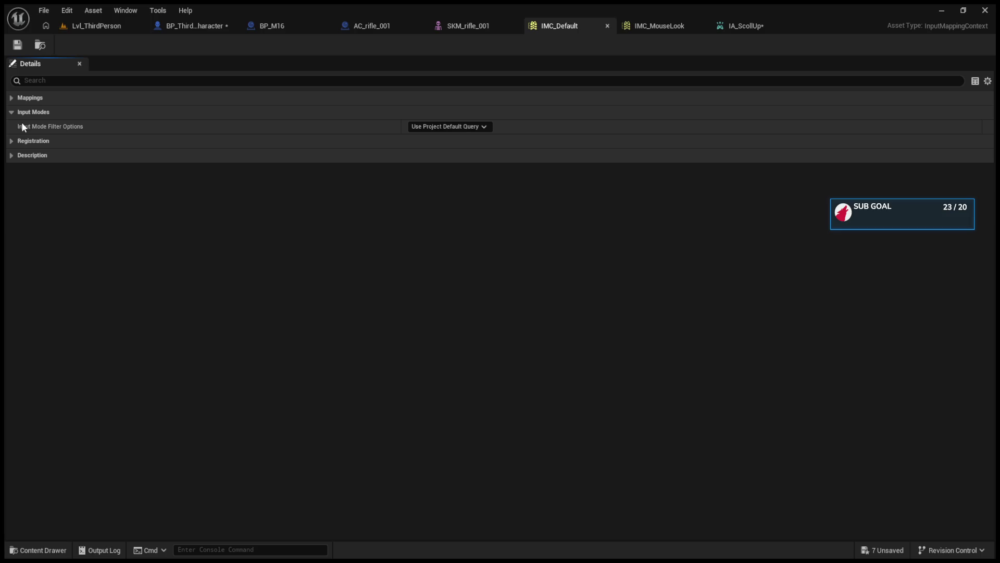
left_click(11, 112)
left_click(11, 98)
left_click(12, 112)
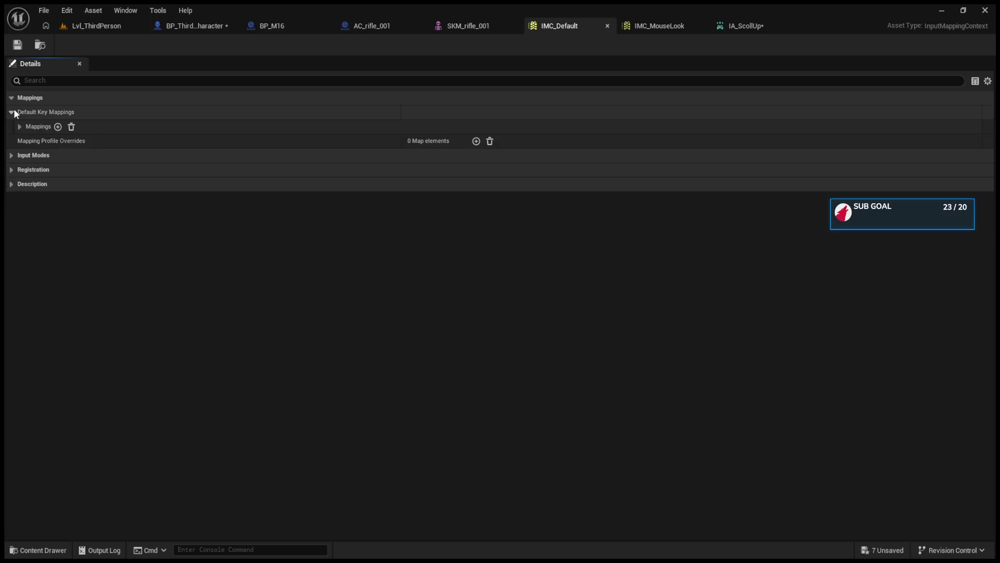
left_click(20, 125)
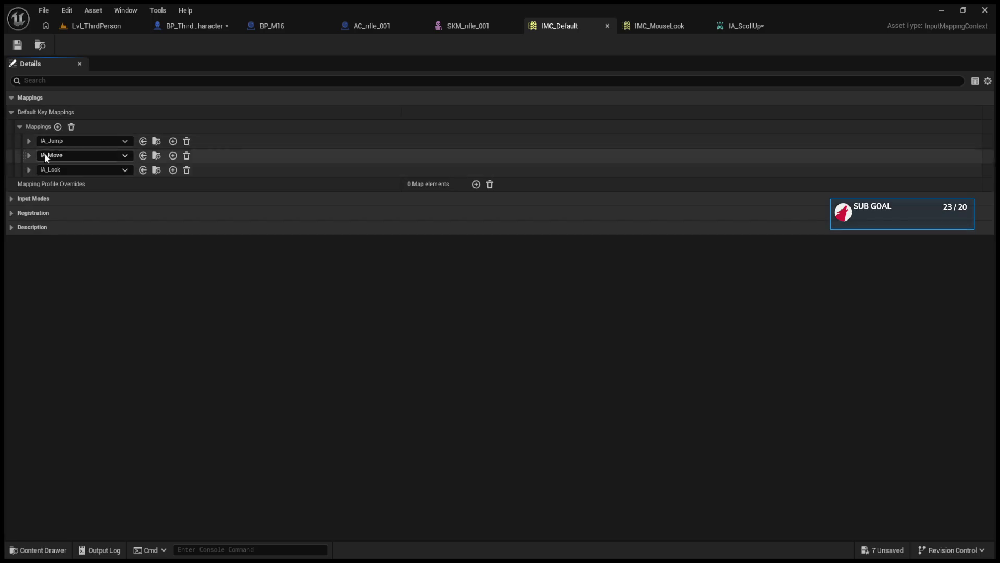
Make IA_ScollUp's first trigger Pressed, keeping the value type Digital (bool).
left_click(719, 27)
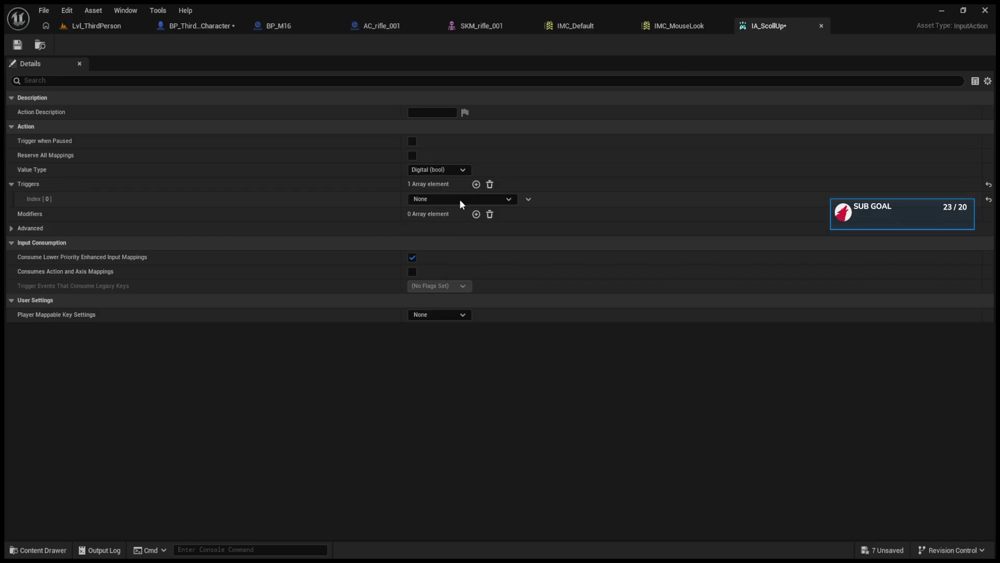
left_click(17, 44)
key("ctrl+z")
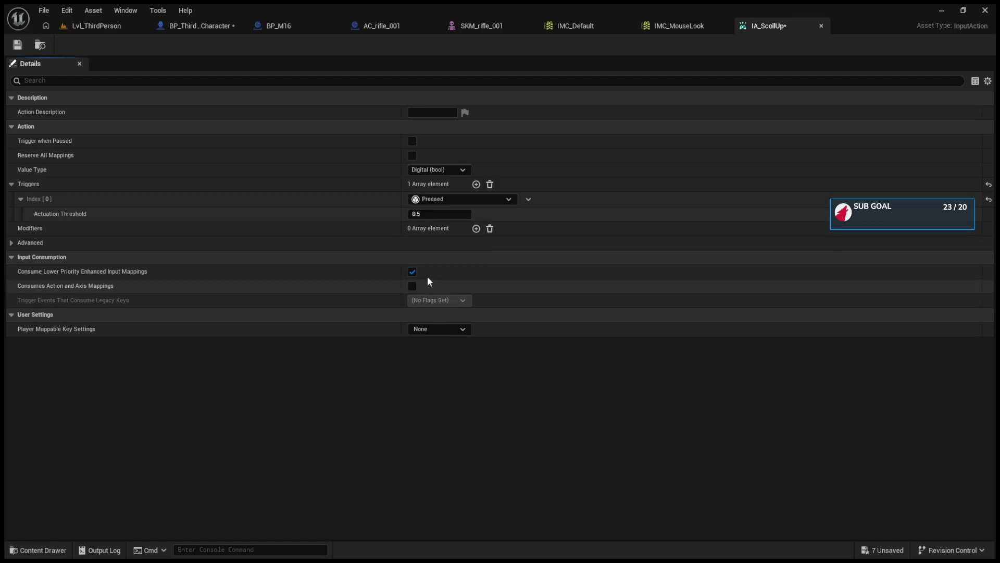
left_click(17, 44)
Add a new empty key mapping to IMC_Default.
left_click(675, 29)
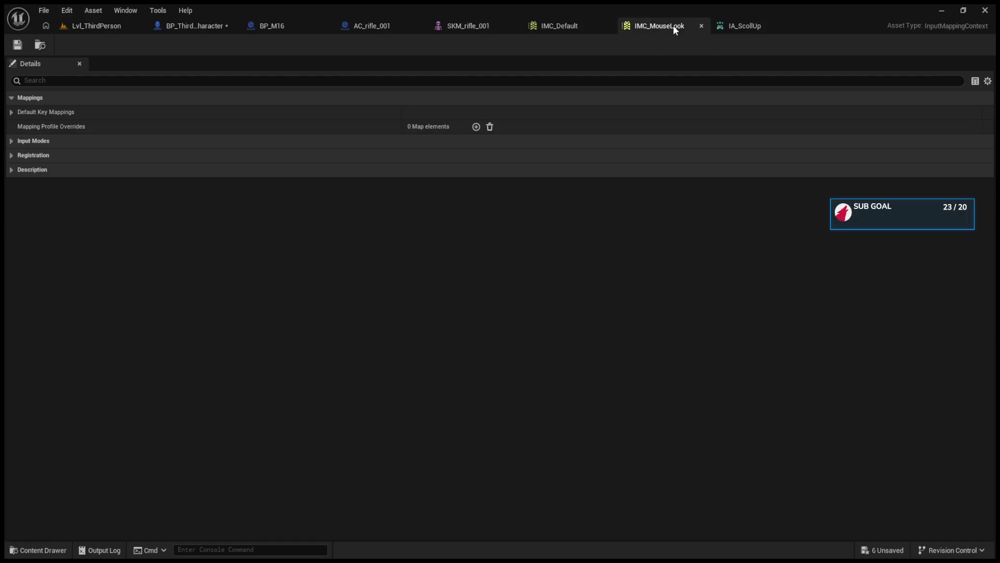
left_click(570, 30)
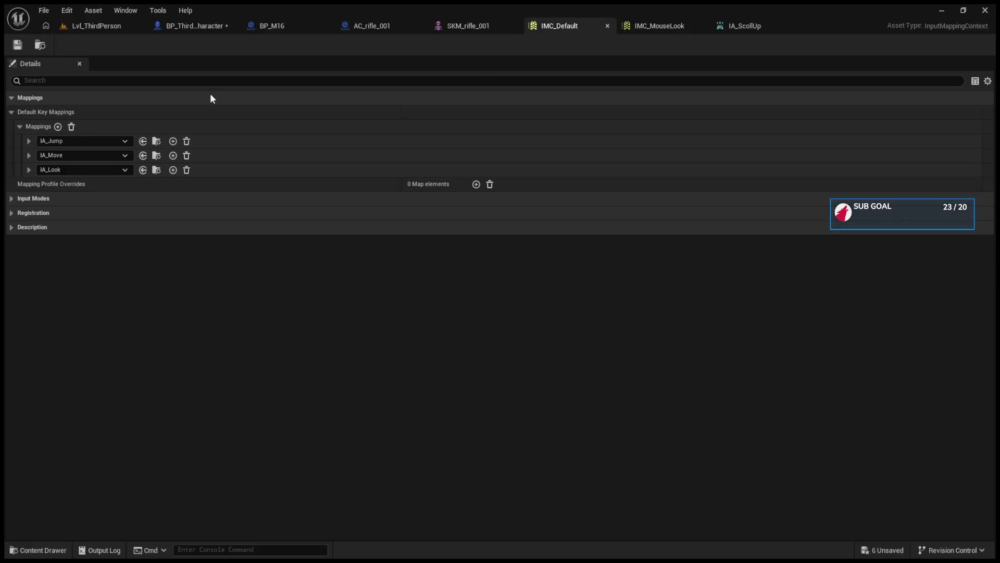
left_click(61, 127)
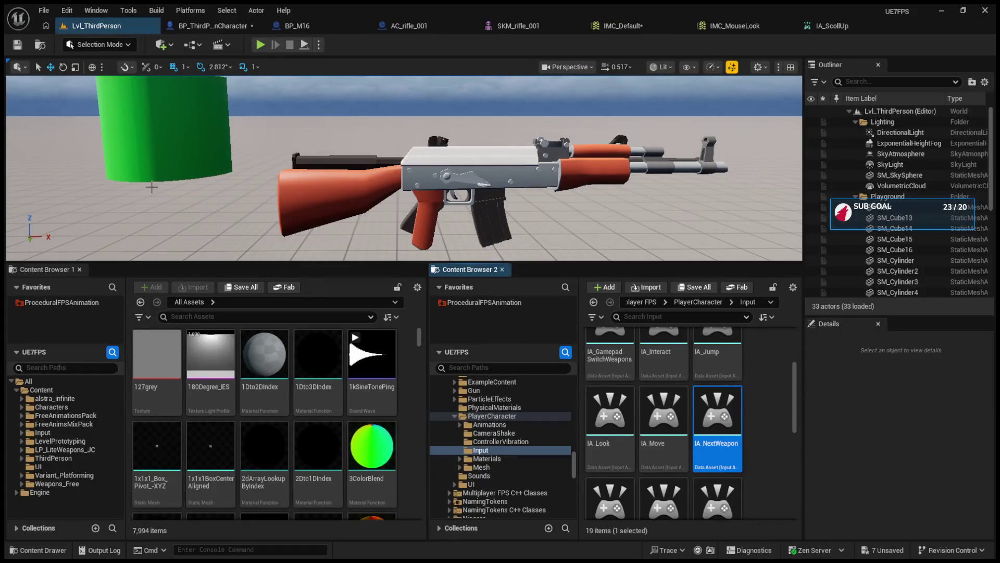
Open IA_NextWeapon in its own editor, then show the ProceduralFPSAnimation plugin folder in Content Browser 1.
left_click(451, 415)
left_click(451, 415)
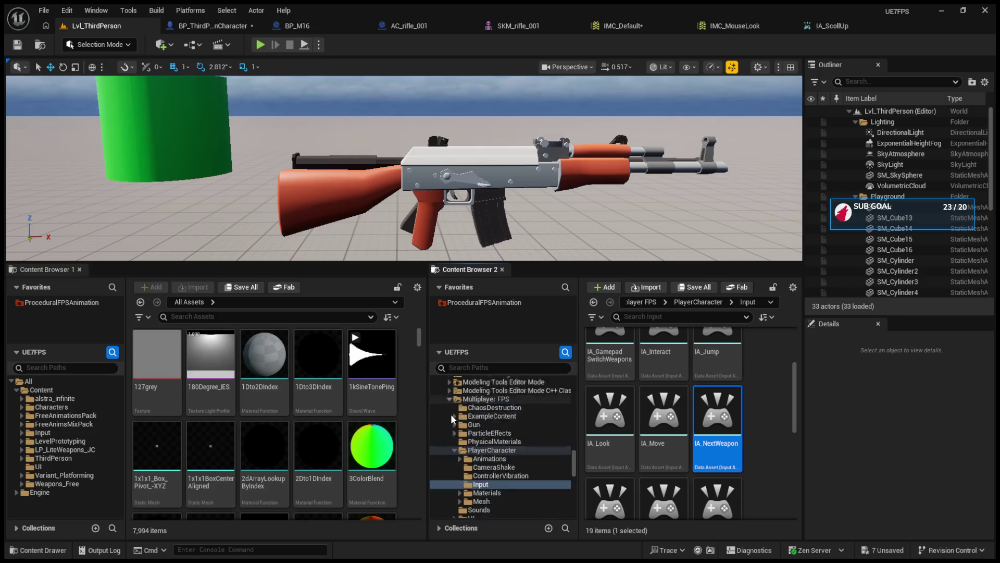
scroll(615, 434, "down", 1)
scroll(615, 434, "down", 2)
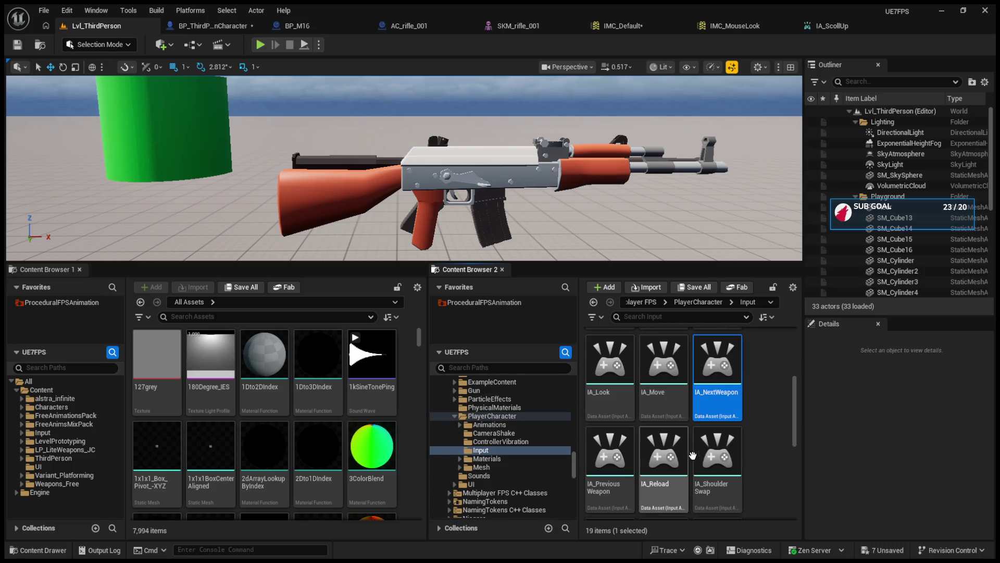
double_click(717, 399)
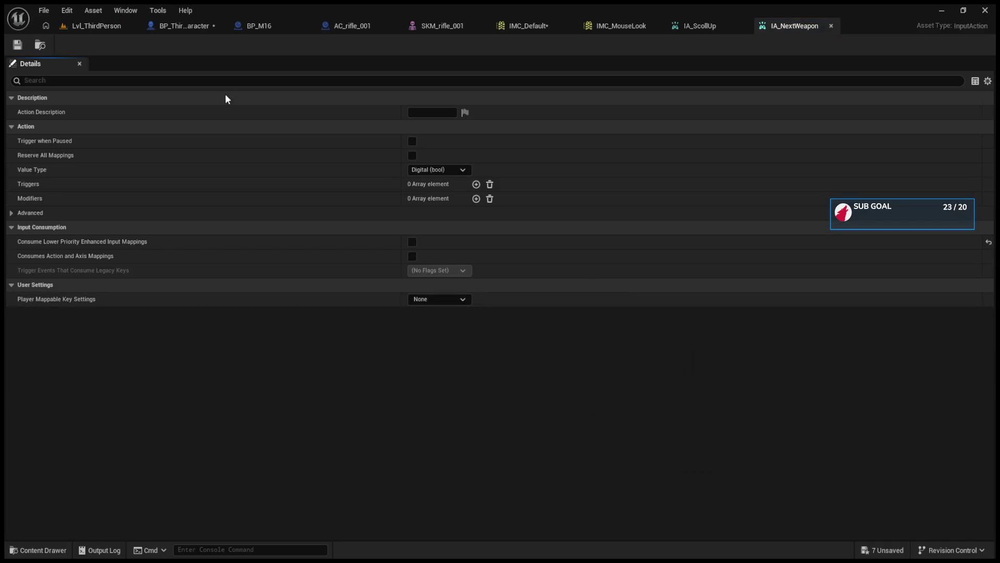
left_click(118, 27)
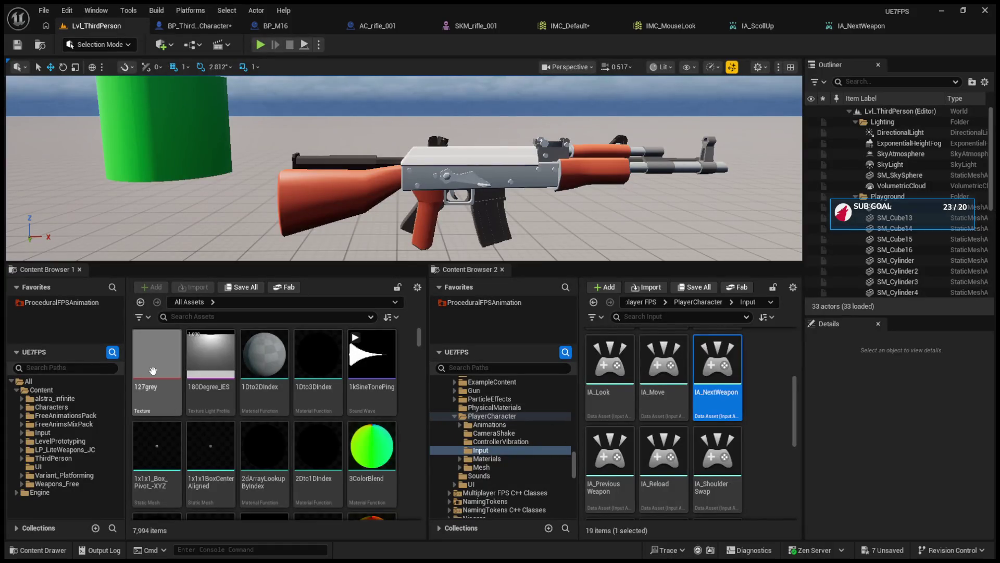
left_click(66, 302)
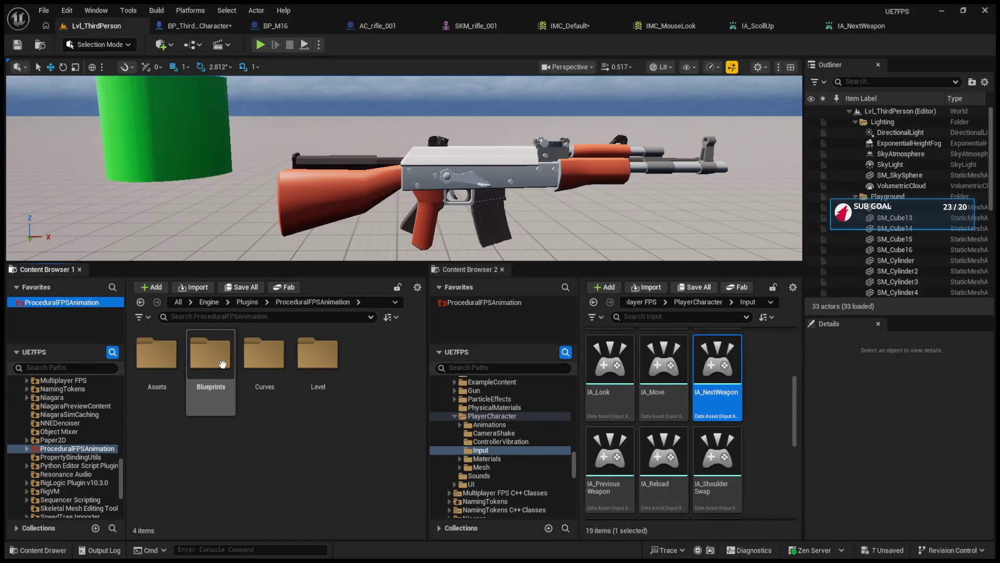
In the plugin's Blueprints folder, open the Example Character blueprint.
double_click(214, 367)
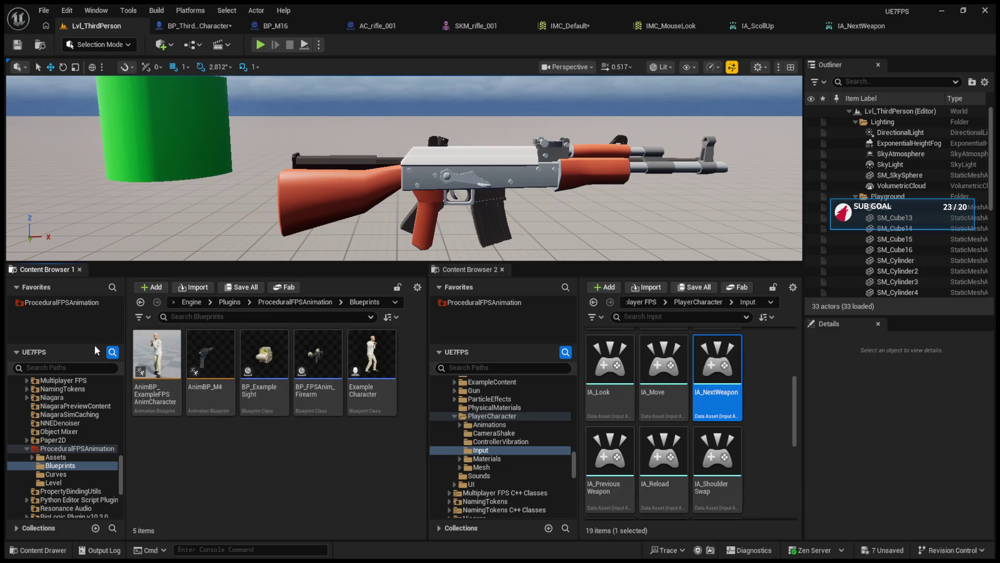
left_click(145, 348)
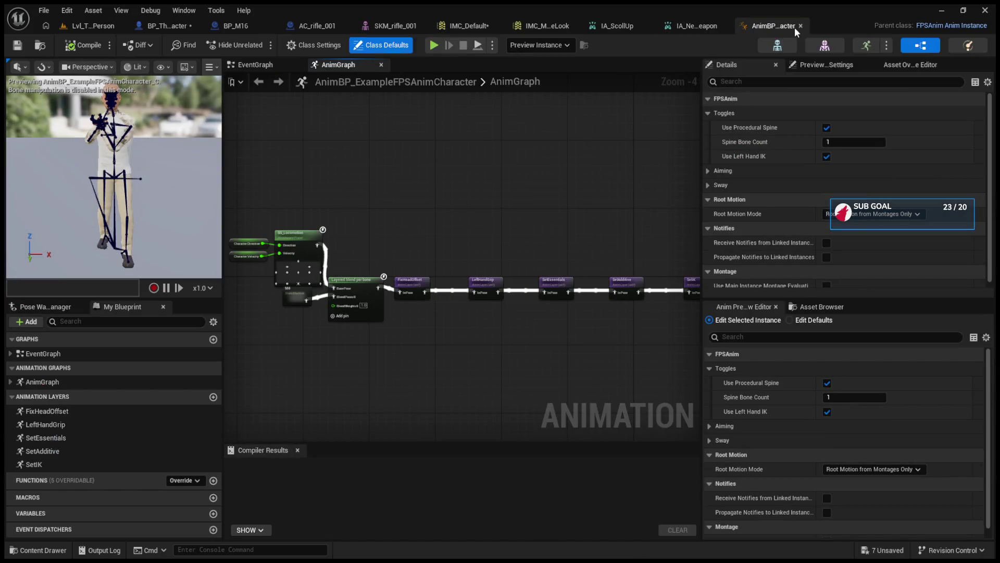
left_click(801, 26)
left_click(91, 25)
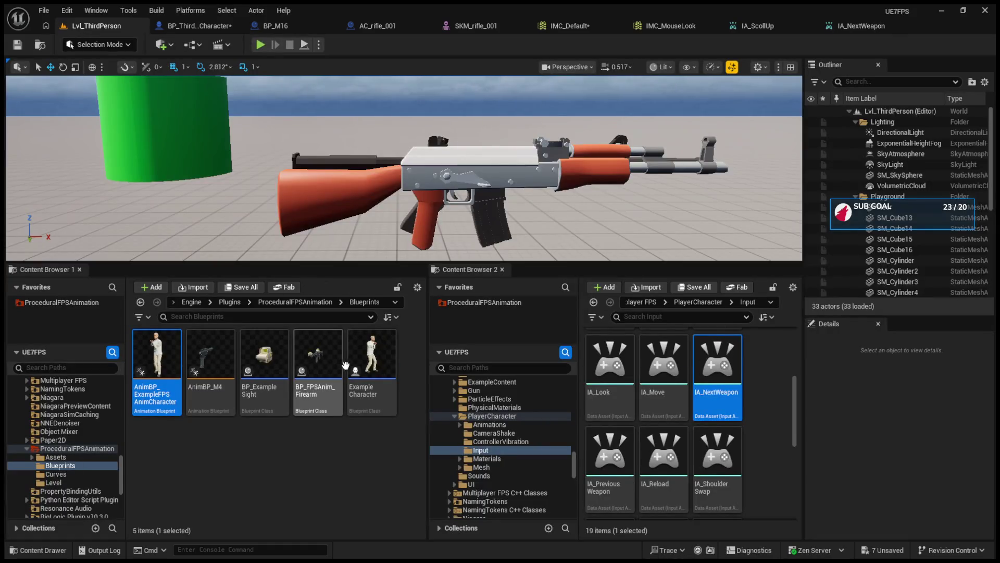
left_click(366, 365)
double_click(367, 368)
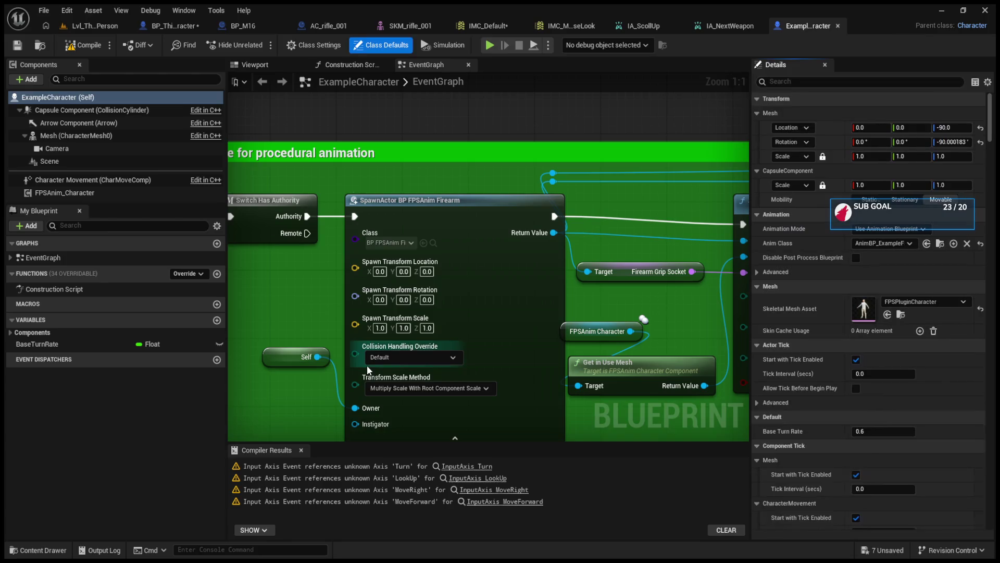
Pan and zoom around ExampleCharacter's EventGraph to study its example key events.
scroll(428, 313, "up", 4)
mouse_move(429, 313)
left_mouse_down()
mouse_move(442, 284)
mouse_move(481, 284)
mouse_move(479, 343)
mouse_move(453, 335)
mouse_move(297, 427)
left_mouse_up()
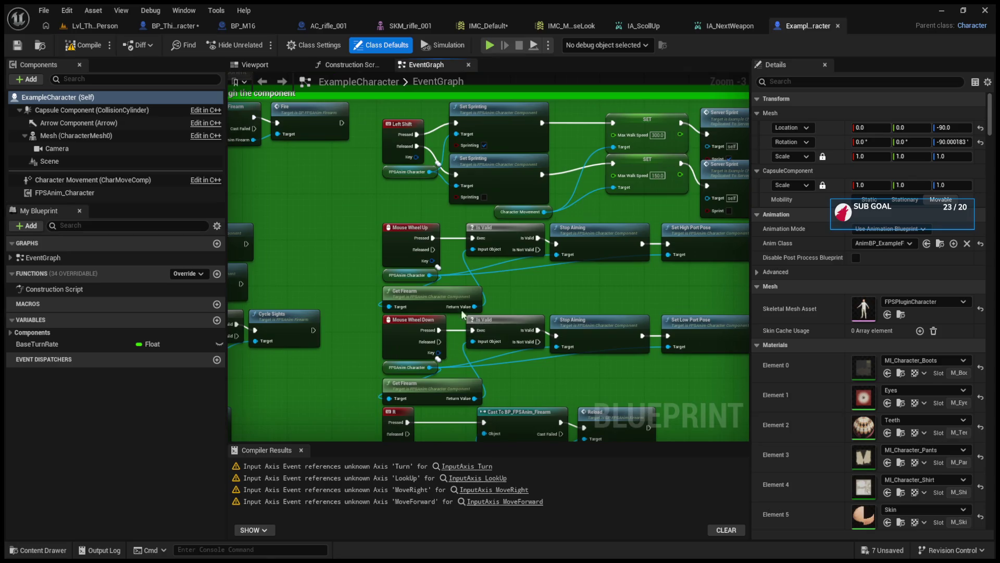
scroll(410, 224, "up", 1)
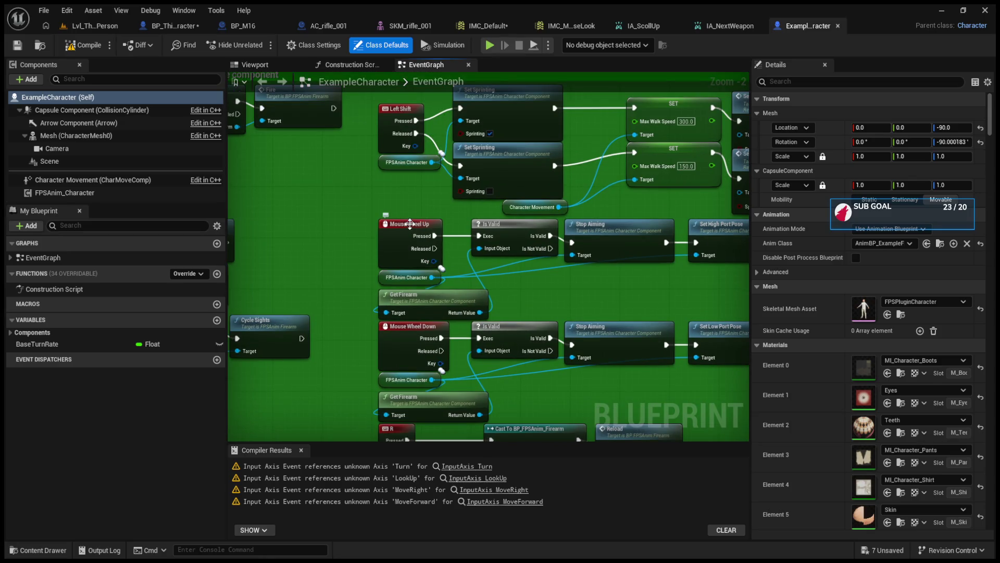
scroll(511, 304, "down", 2)
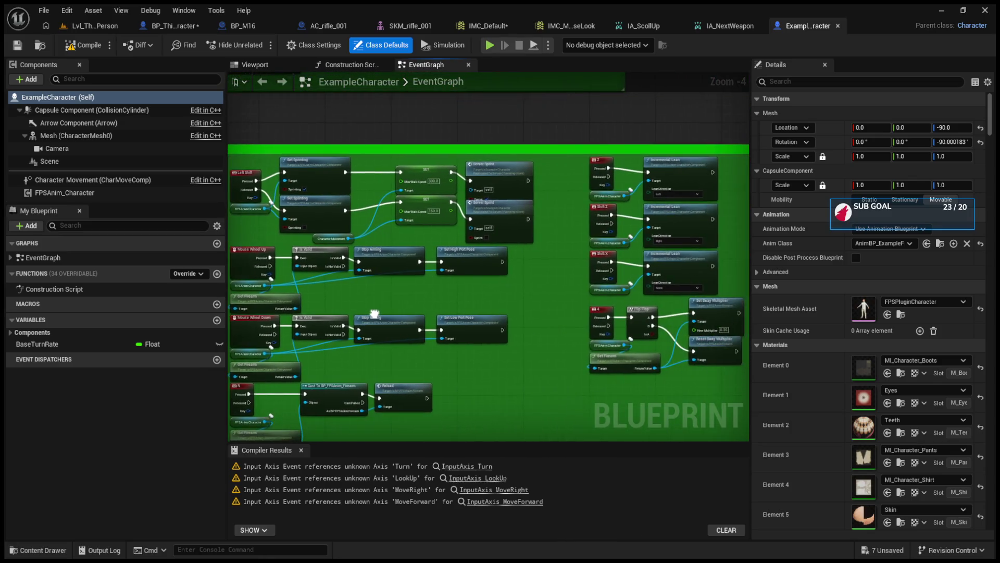
scroll(474, 268, "up", 3)
scroll(474, 268, "down", 4)
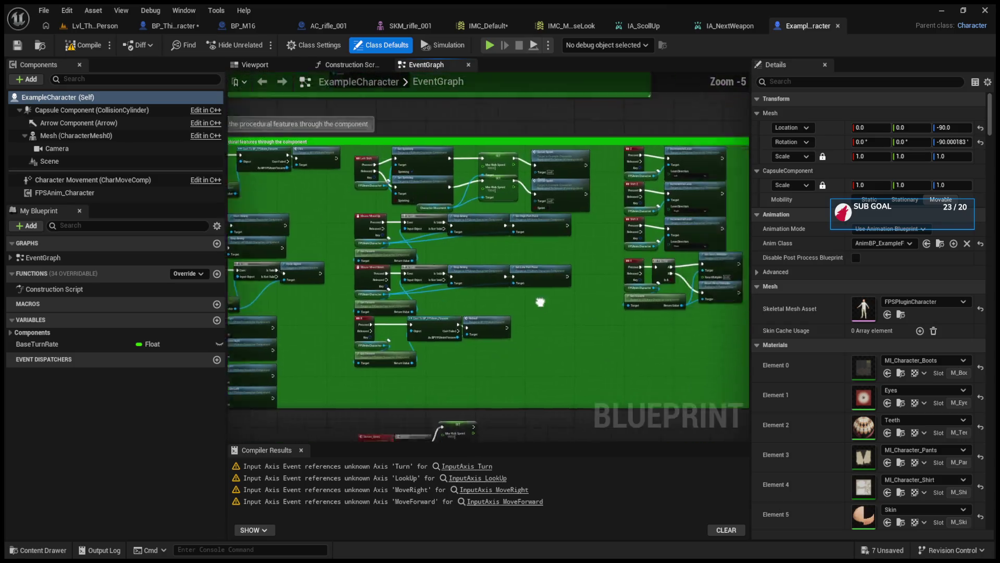
scroll(463, 332, "up", 3)
scroll(450, 358, "down", 4)
scroll(332, 393, "up", 5)
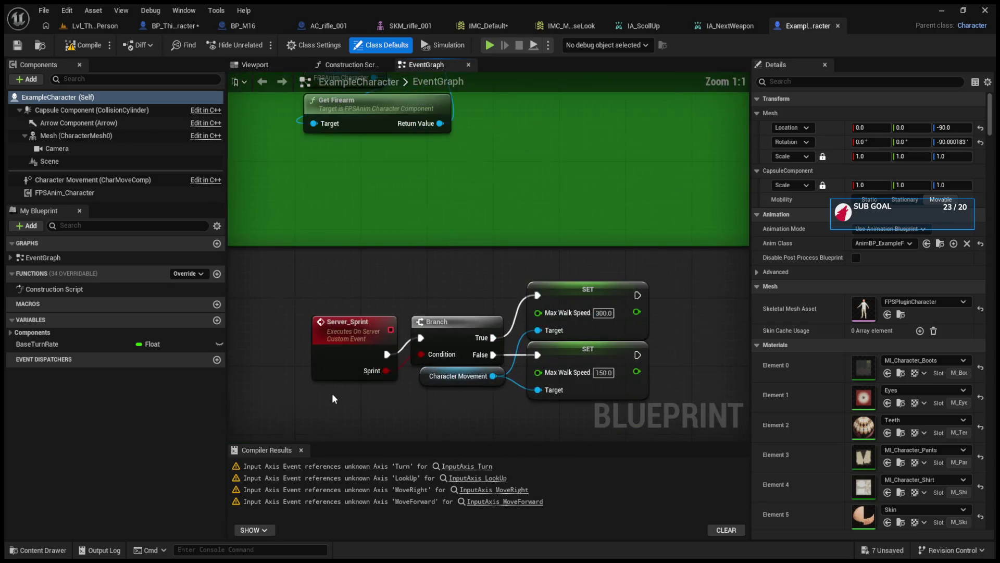
left_click(93, 25)
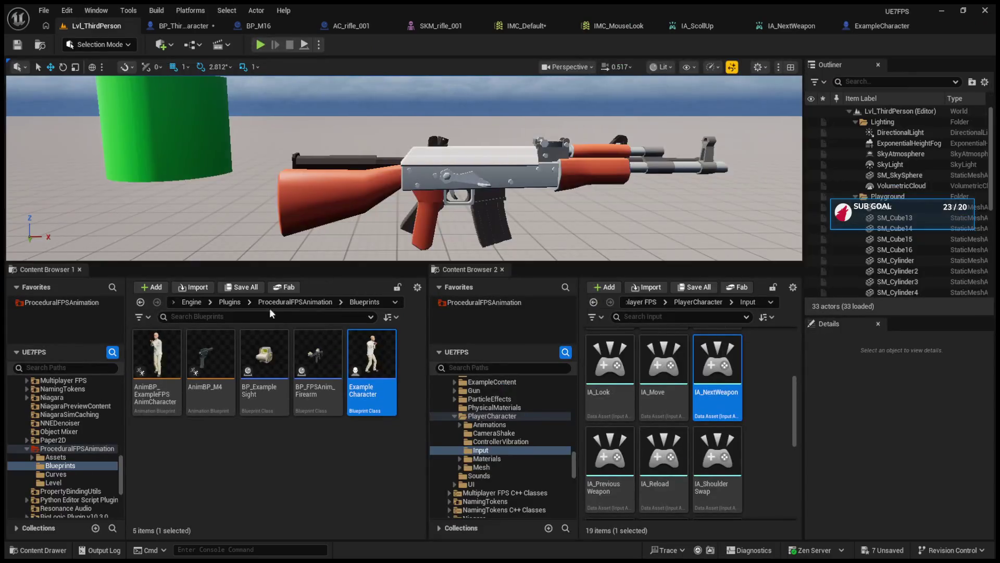
Find IA_SwitchToWeapon1 in the Input folder and open it in its own tab.
left_click(482, 443)
left_click(482, 451)
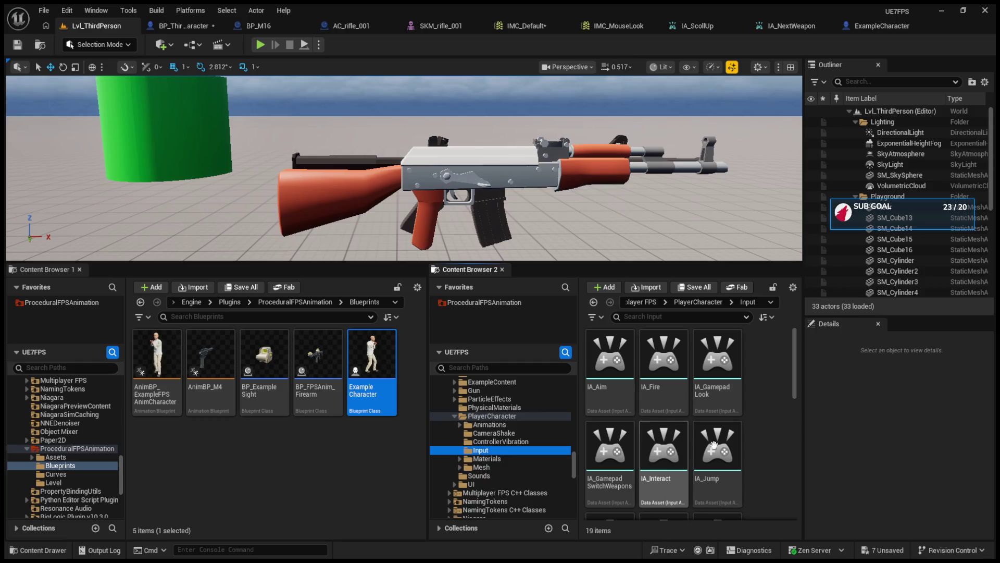
scroll(754, 437, "down", 5)
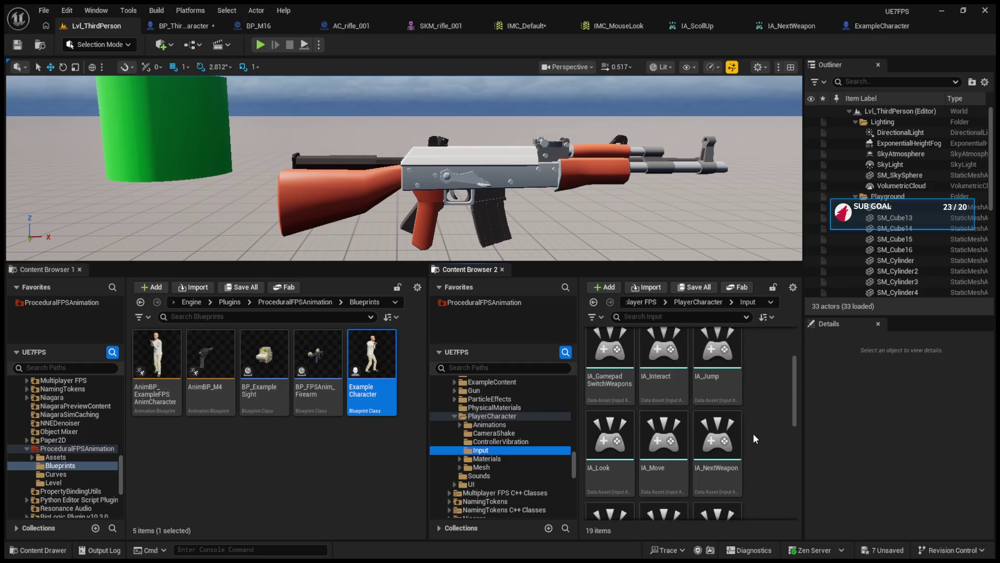
scroll(754, 438, "down", 2)
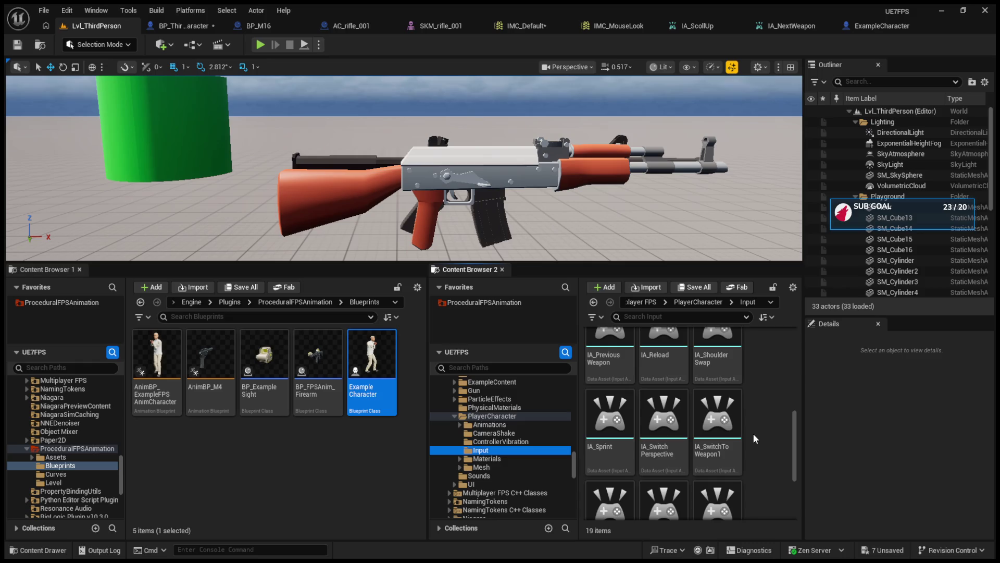
scroll(753, 437, "down", 2)
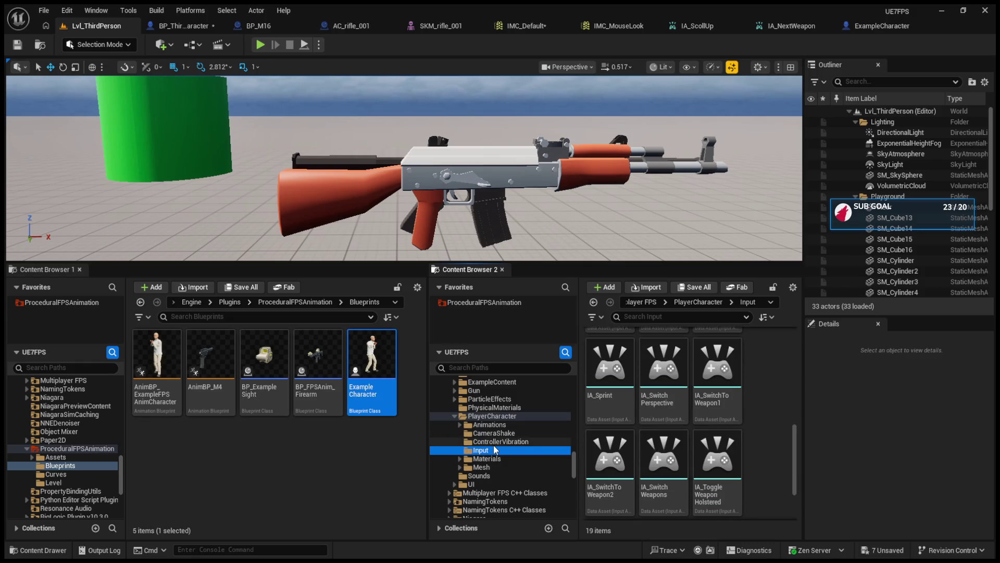
double_click(722, 371)
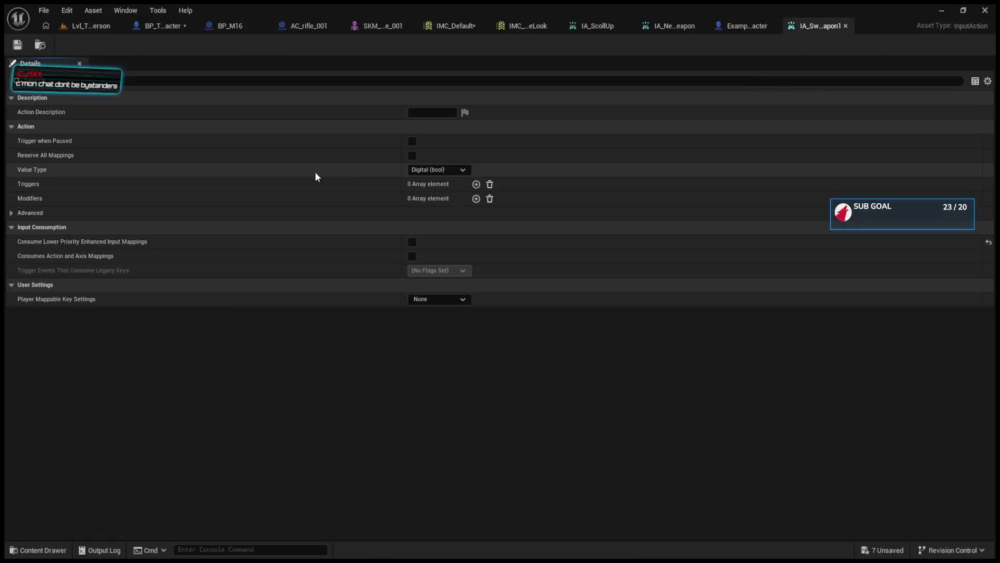
left_click(87, 27)
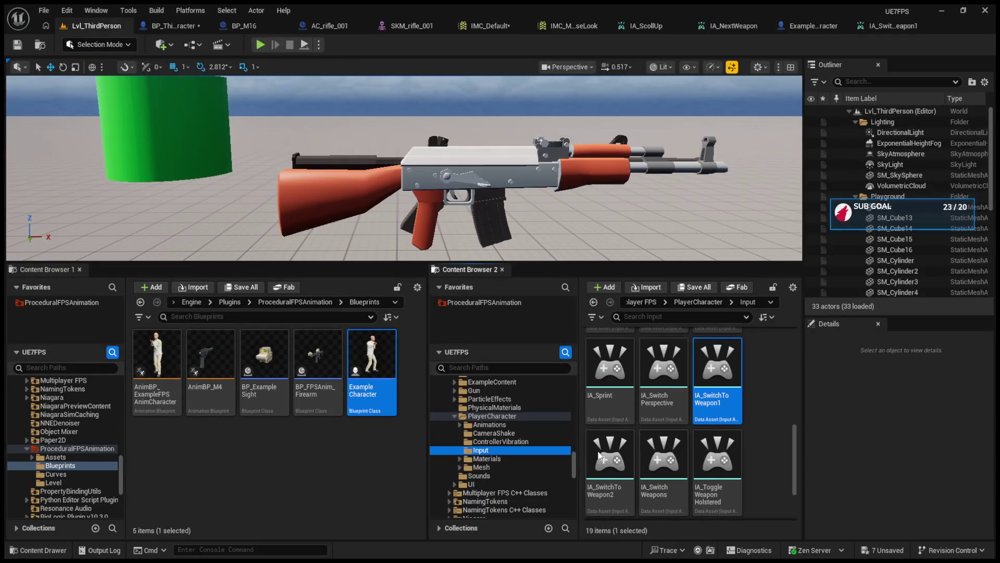
Open PlayerCharacter's IMC_Default mapping context with its 17 mappings.
scroll(659, 455, "down", 2)
left_click(616, 482)
double_click(616, 482)
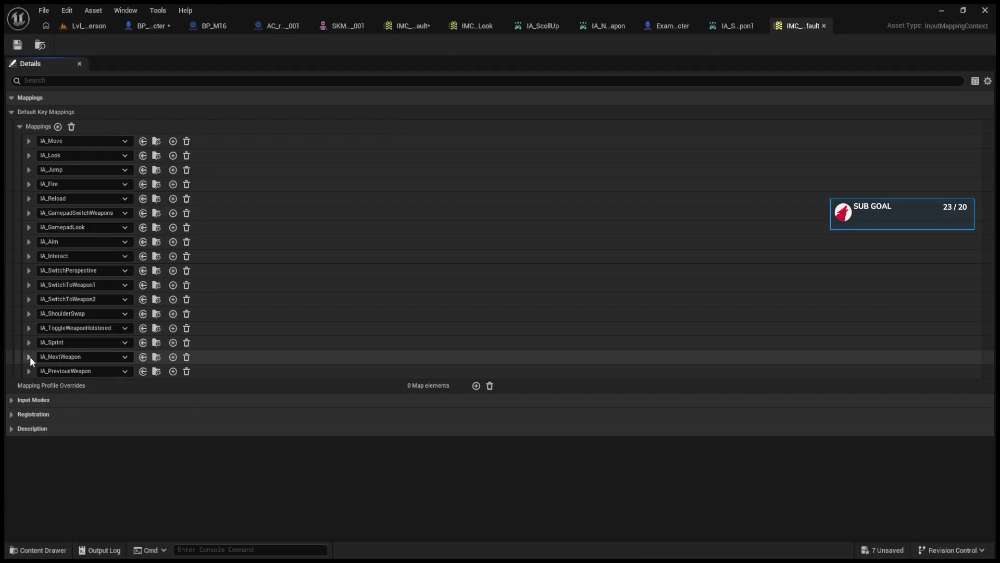
Check the keys bound to IA_NextWeapon, IA_SwitchToWeapon2 and IA_SwitchToWeapon1, then view IA_SwitchToWeapon1's settings.
left_click(29, 357)
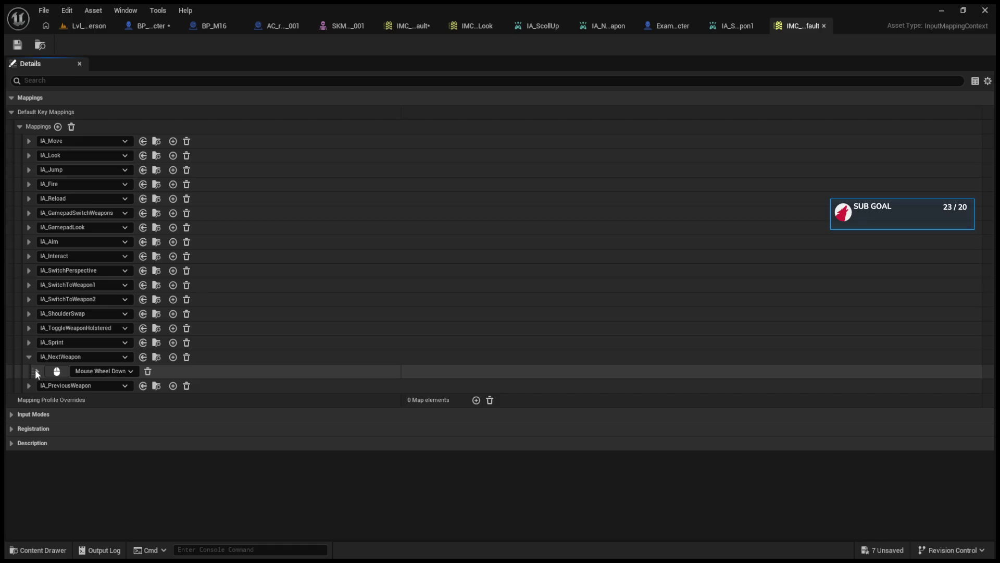
left_click(29, 357)
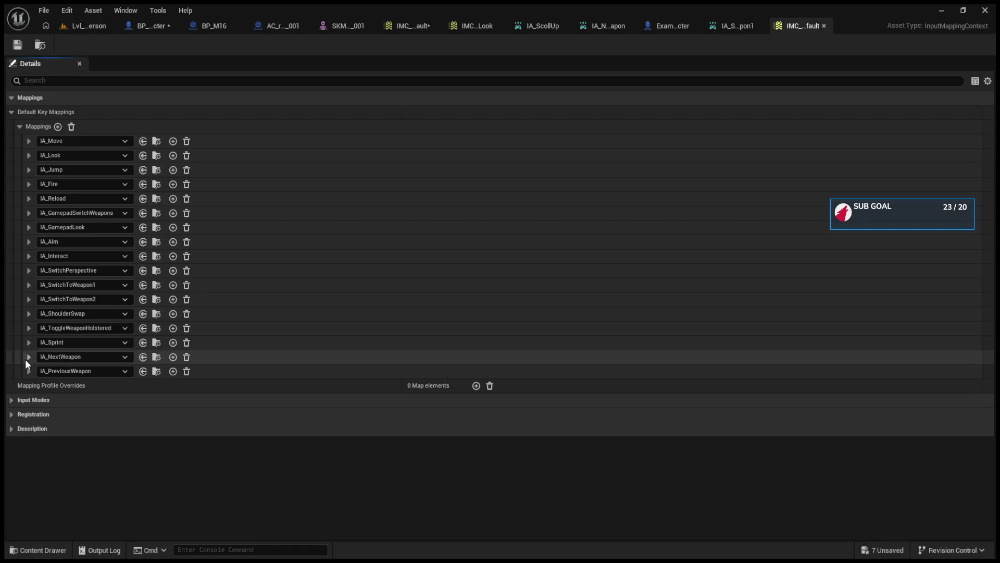
left_click(28, 301)
left_click(28, 300)
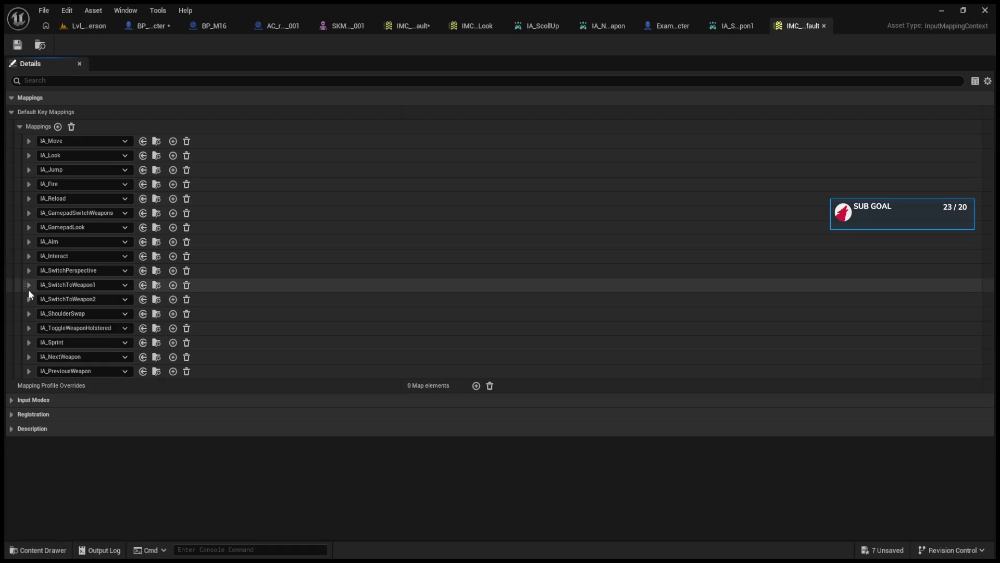
left_click(28, 287)
left_click(30, 286)
left_click(729, 21)
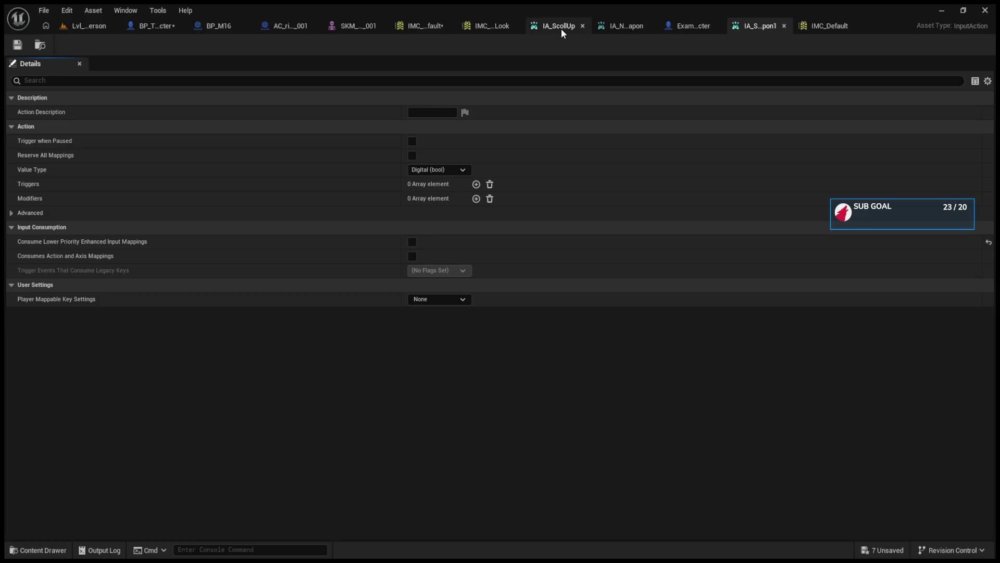
Close IA_NextWeapon and remove IA_ScollUp's Pressed trigger.
left_click(651, 26)
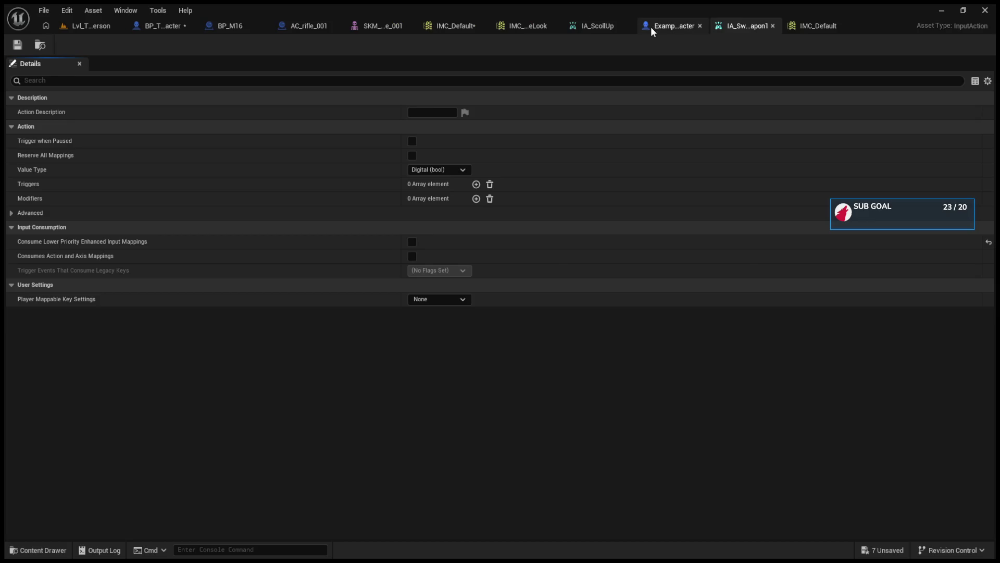
left_click(594, 26)
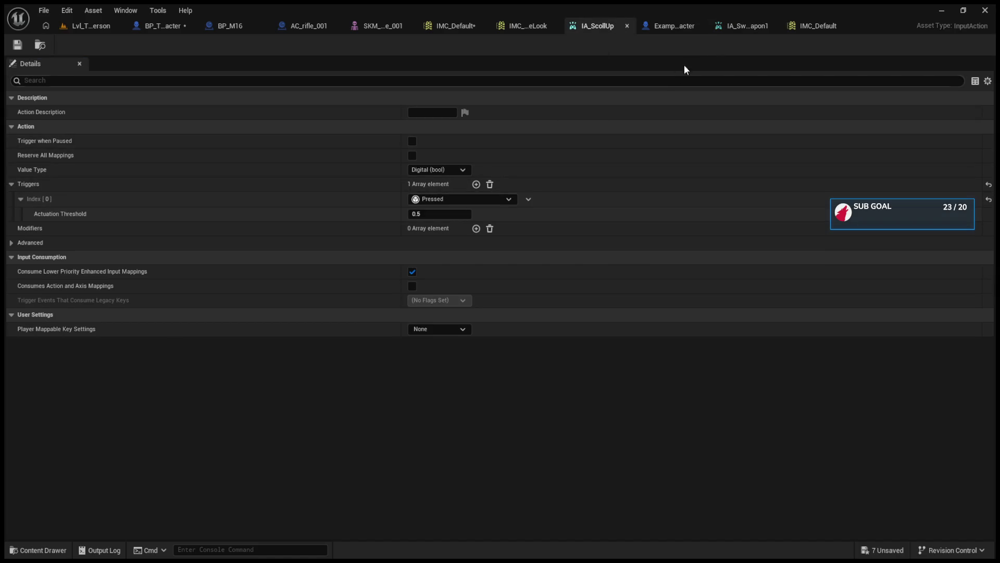
left_click(747, 31)
left_click(599, 26)
left_click(490, 185)
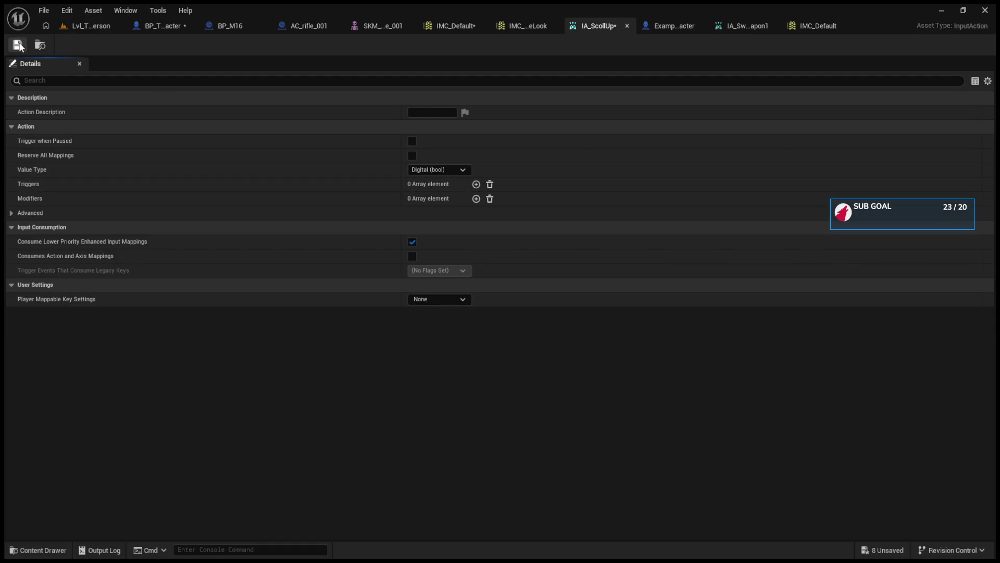
Look through the mapping contexts and bring up IMC_Default with IA_ScollUp mapped.
left_click(807, 24)
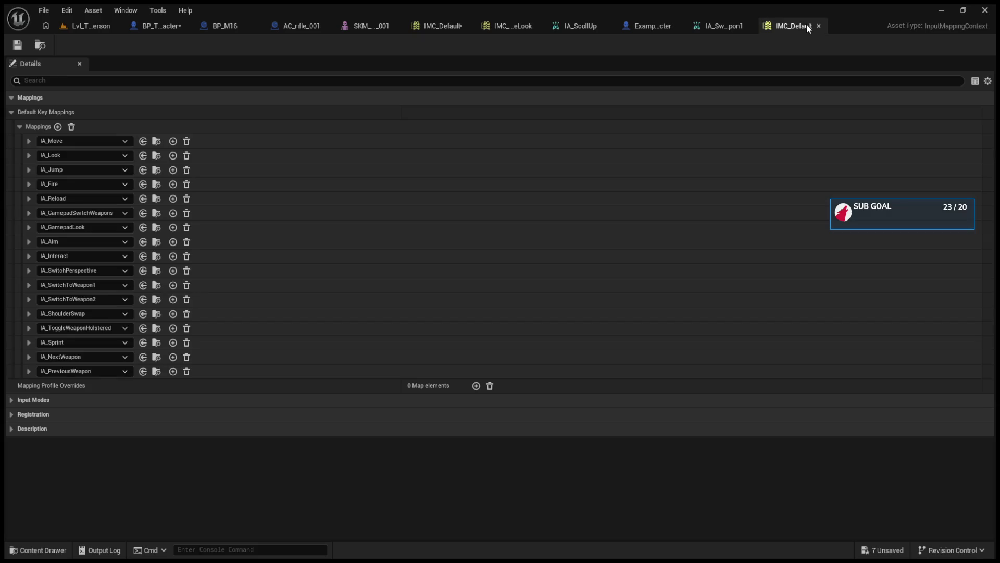
left_click(506, 22)
left_click(444, 26)
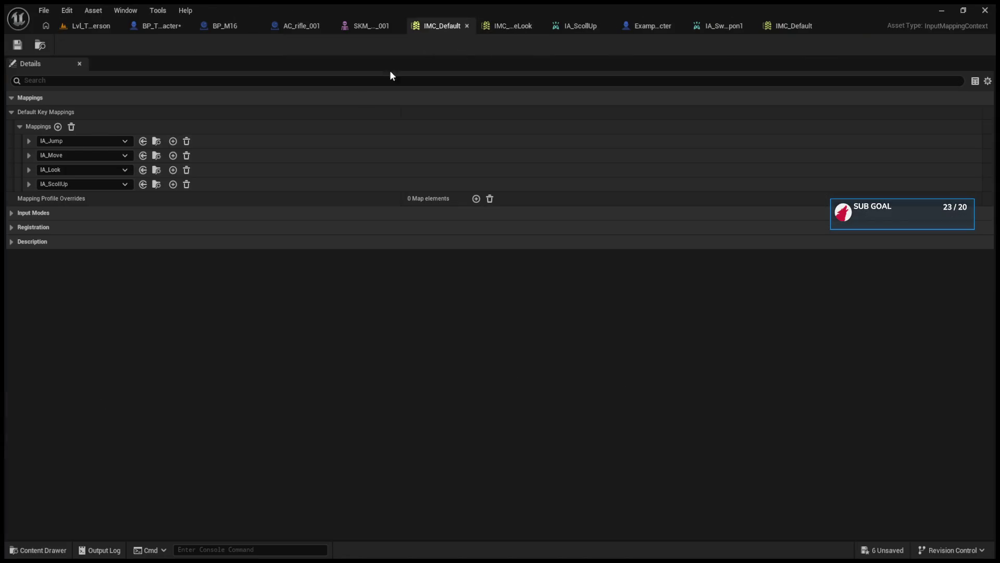
In IMC_Default, bind IA_ScollUp to Mouse Wheel Axis and bring up IA_ScollUp's action settings.
left_click(63, 25)
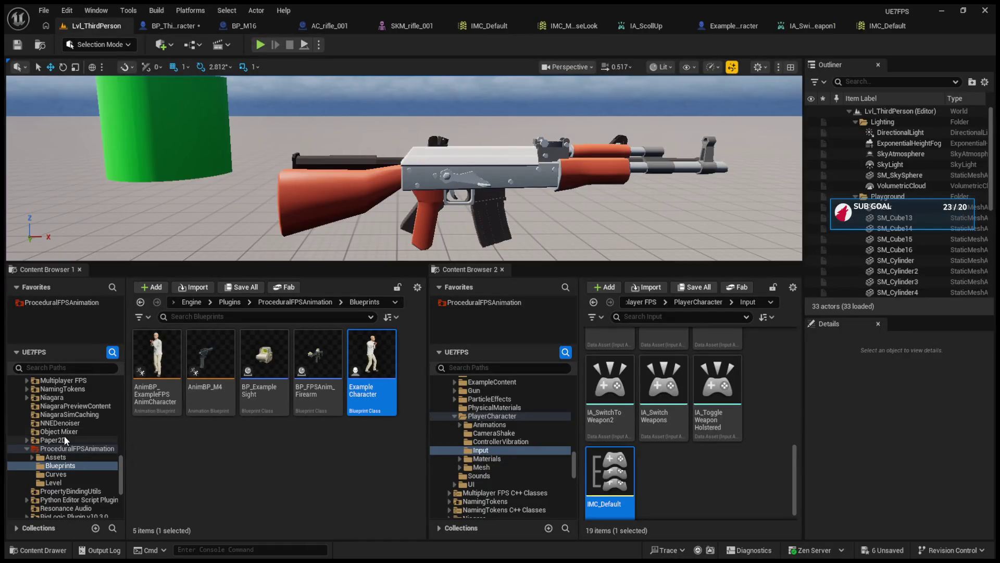
scroll(64, 436, "up", 10)
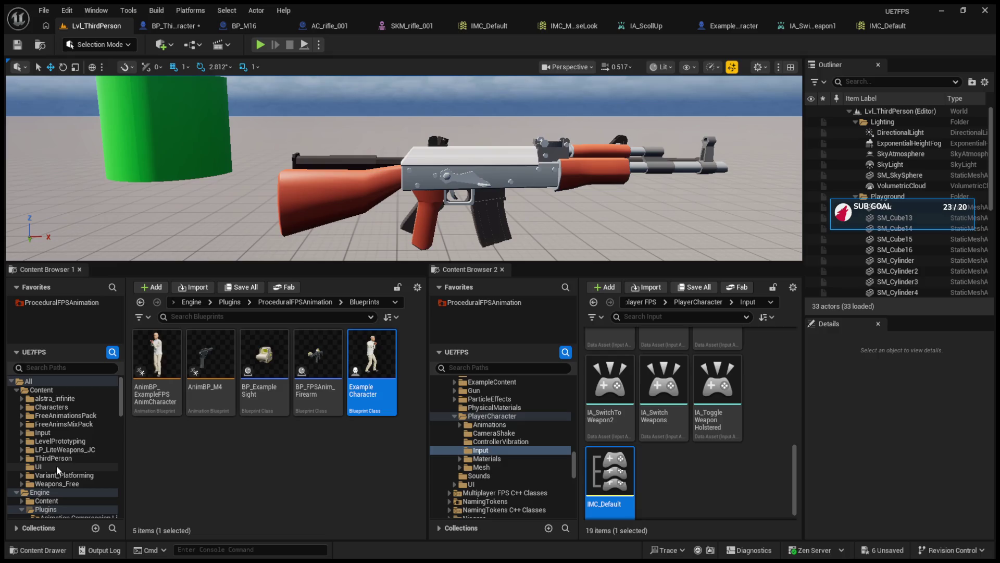
left_click(50, 440)
left_click(49, 433)
double_click(265, 364)
left_click(29, 184)
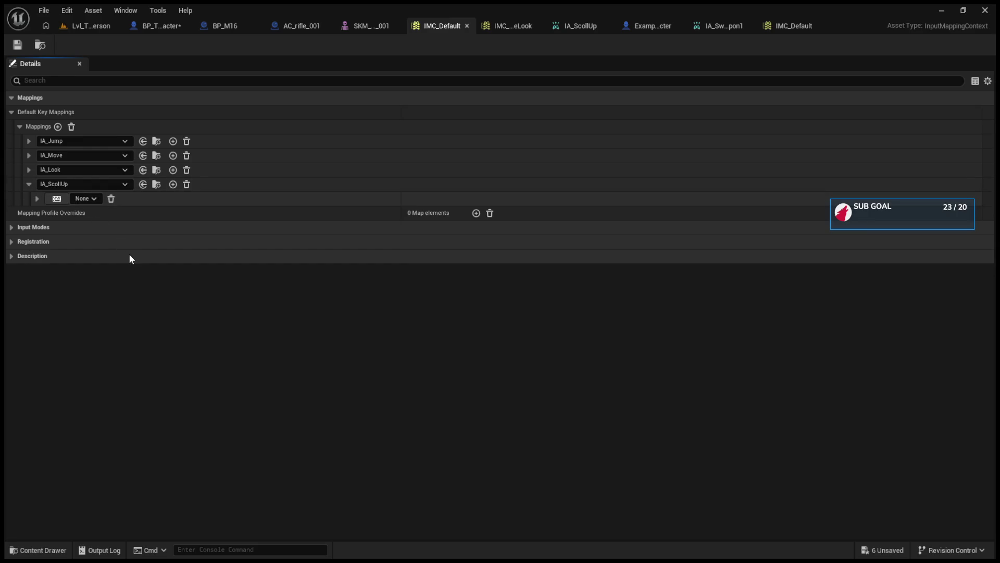
scroll(127, 239, "up", 1)
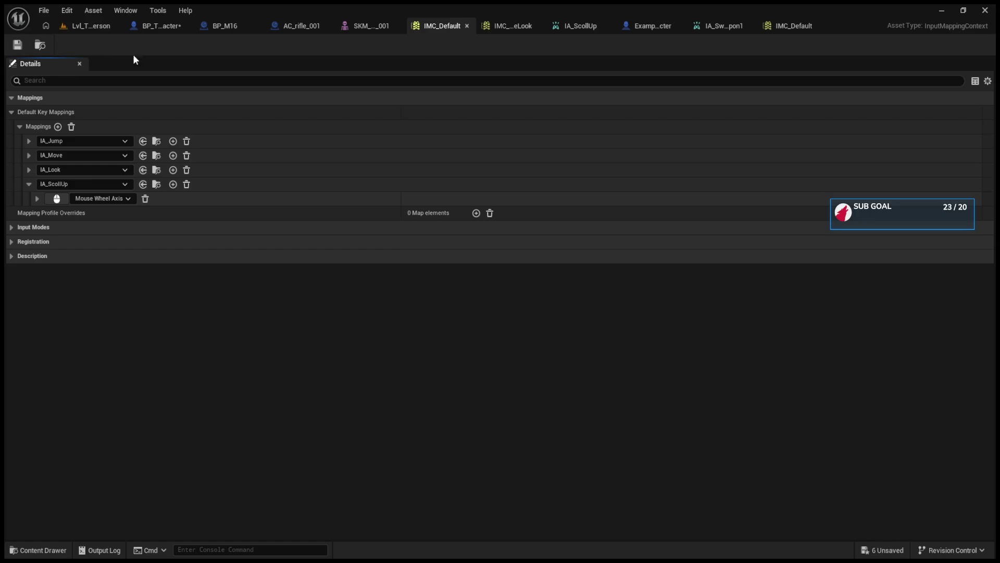
left_click(730, 29)
left_click(592, 30)
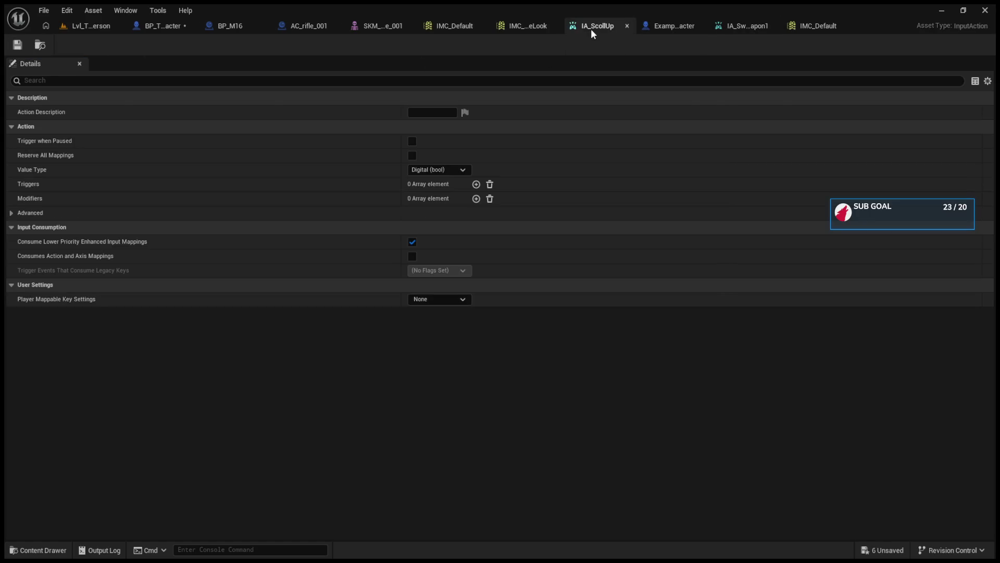
Rename the IA_ScollUp action in Input > Actions to IA_WeaponSwitch.
left_click(78, 28)
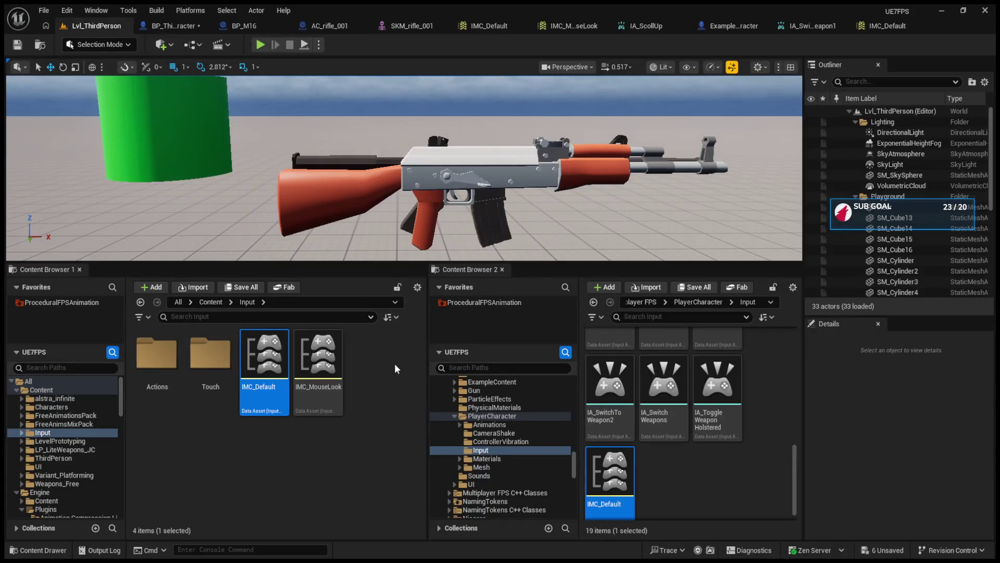
double_click(157, 356)
left_click(371, 364)
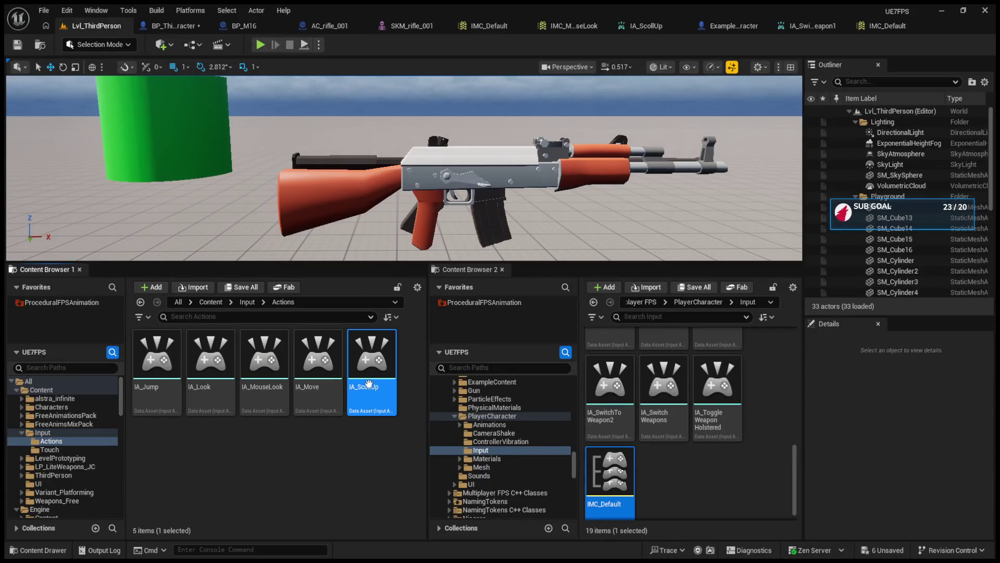
key("F2")
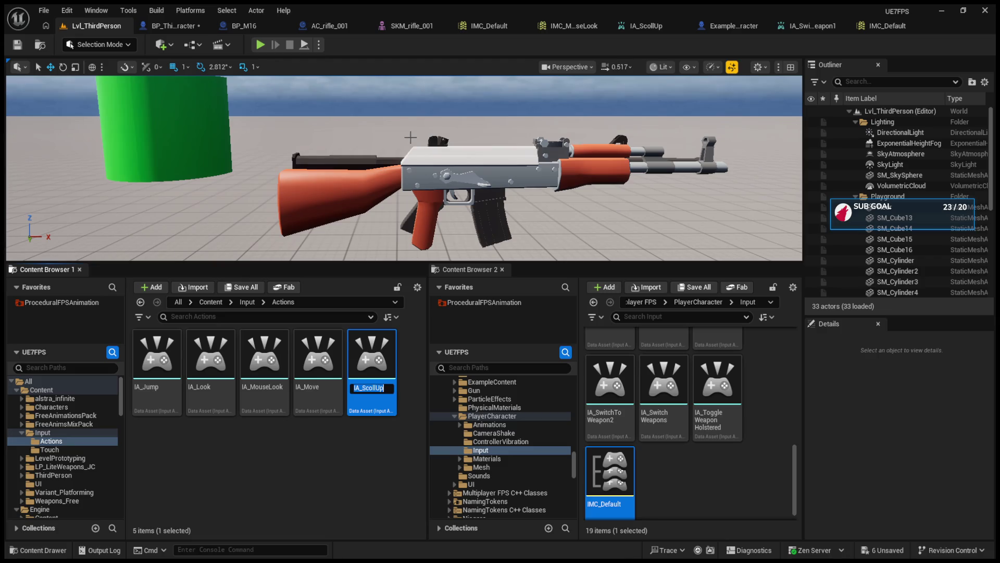
key("Right")
key("BackSpace")
key("BackSpace")
key("BackSpace")
type("WeaponSwit")
type("ch")
key("Return")
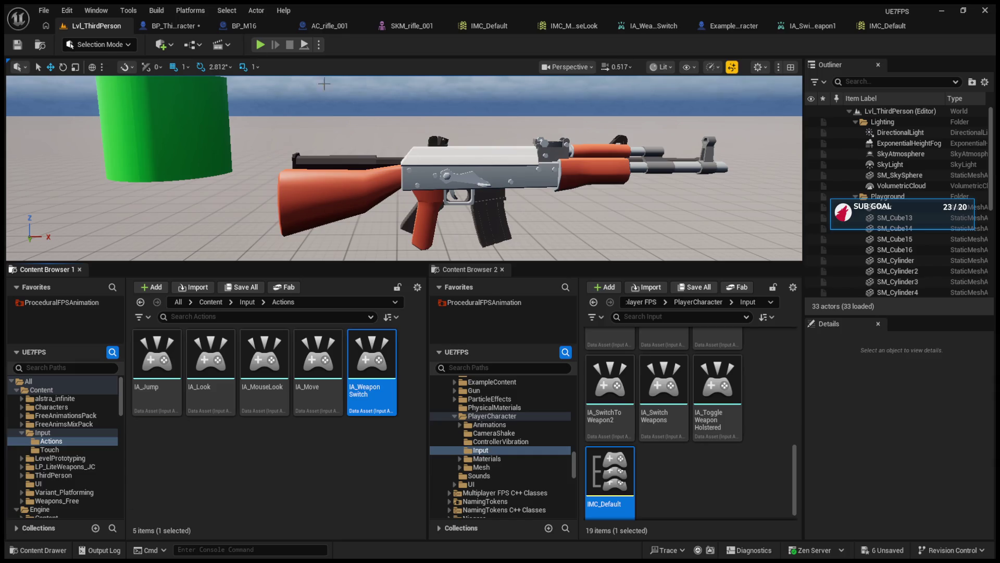
left_click(172, 25)
Delete the Attach Weapon Func node from BP_ThirdPersonCharacter's graph.
scroll(470, 320, "up", 2)
scroll(607, 356, "up", 3)
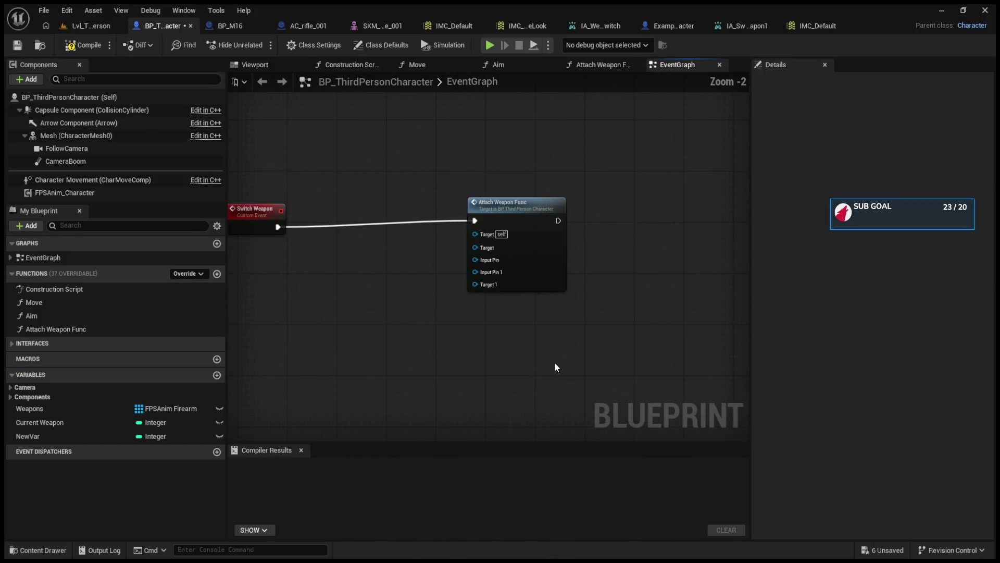
scroll(526, 245, "down", 1)
left_click(565, 209)
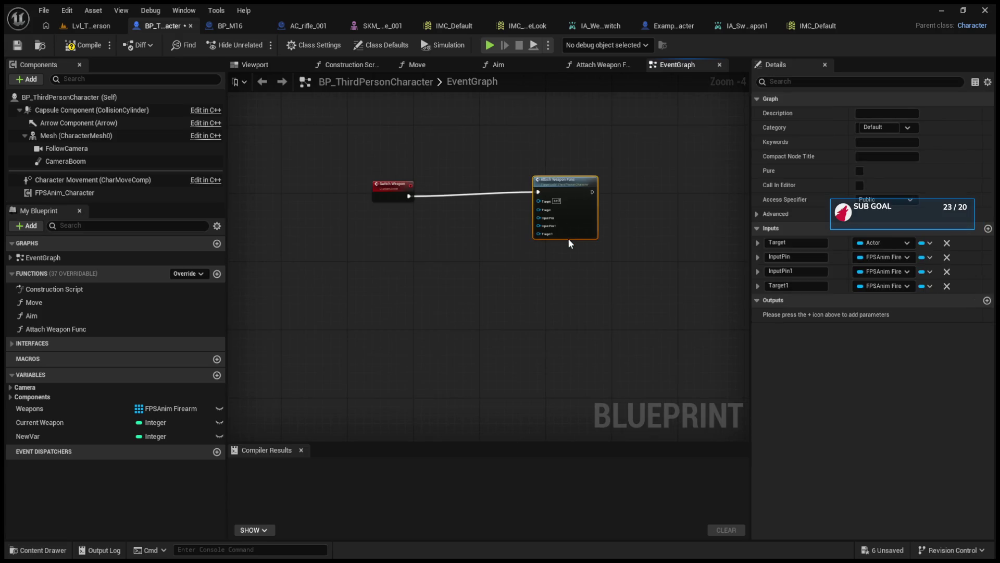
key("Delete")
Paste an IA_SwitchWeapons input event and place it below Switch Weapon.
left_click_drag(487, 237, 429, 241)
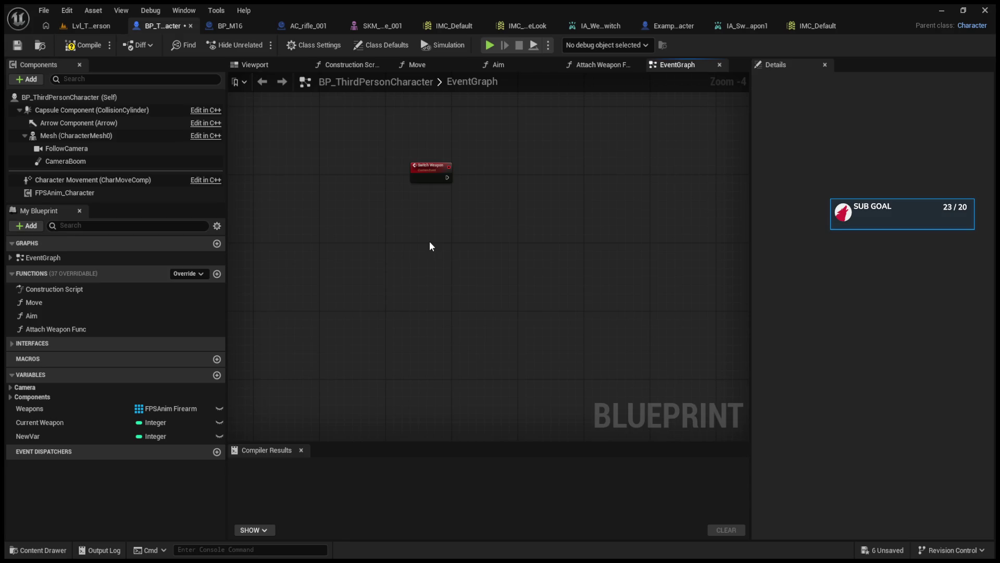
key("ctrl+v")
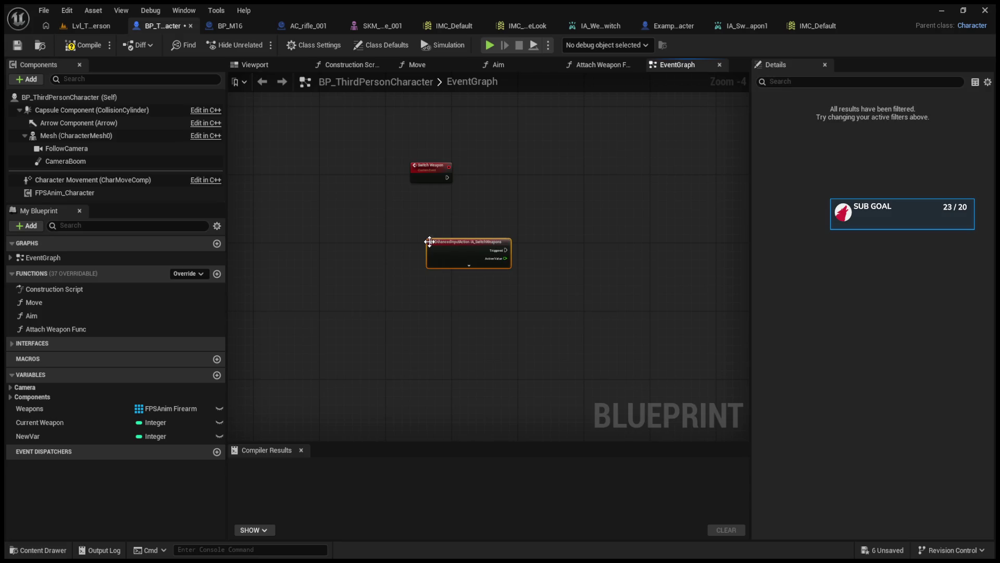
scroll(462, 270, "up", 3)
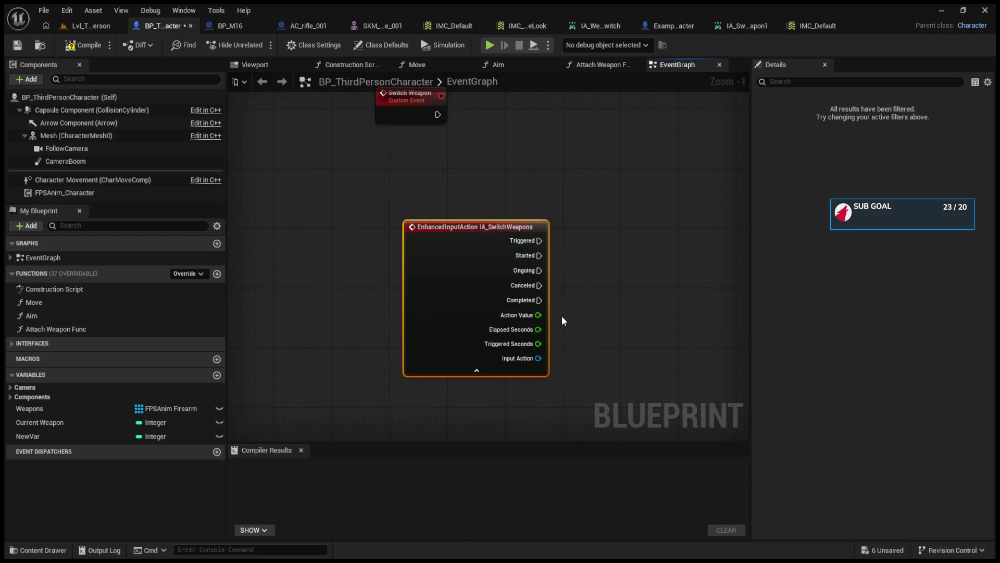
left_click_drag(480, 246, 393, 238)
left_click_drag(576, 270, 510, 271)
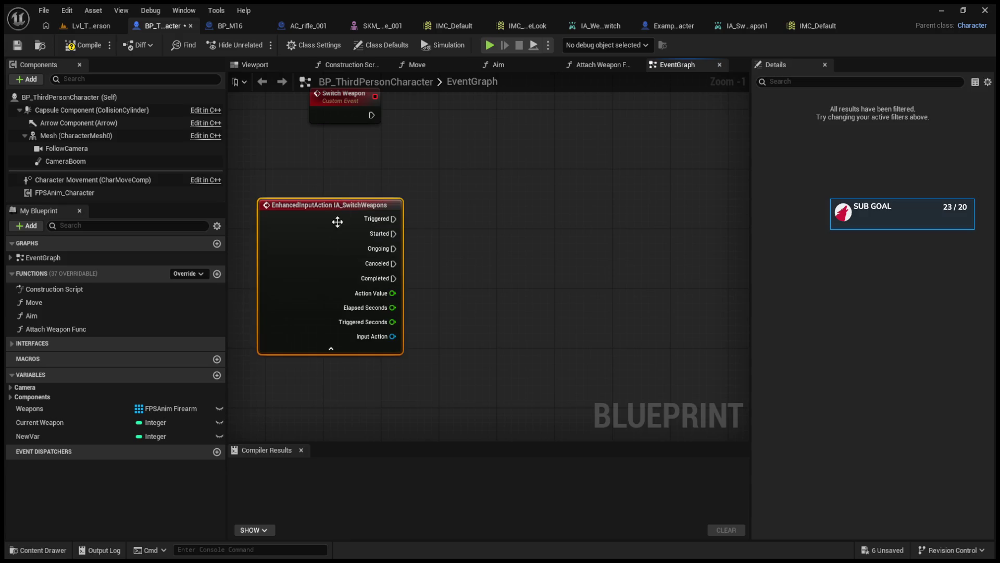
left_click_drag(331, 248, 367, 182)
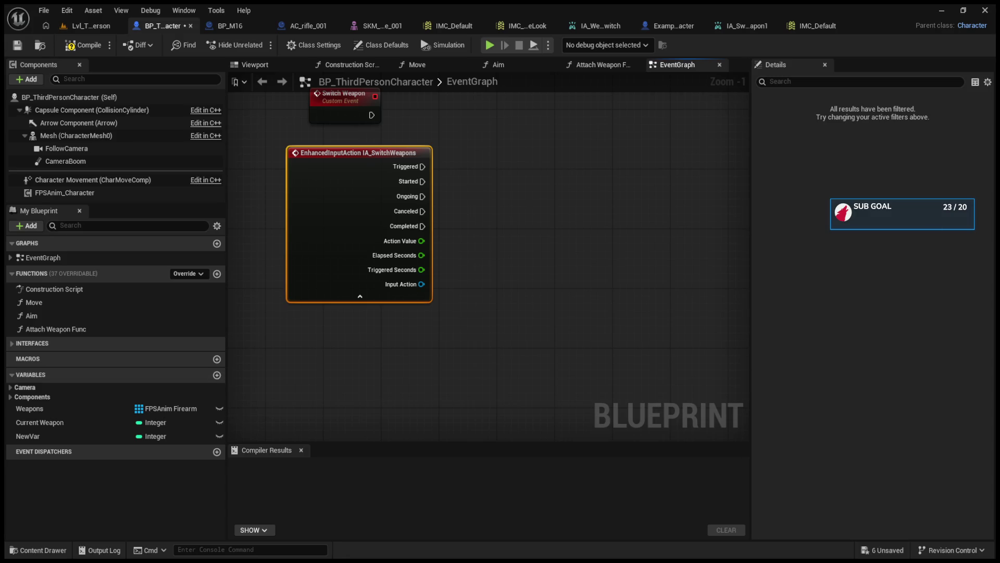
left_click(674, 26)
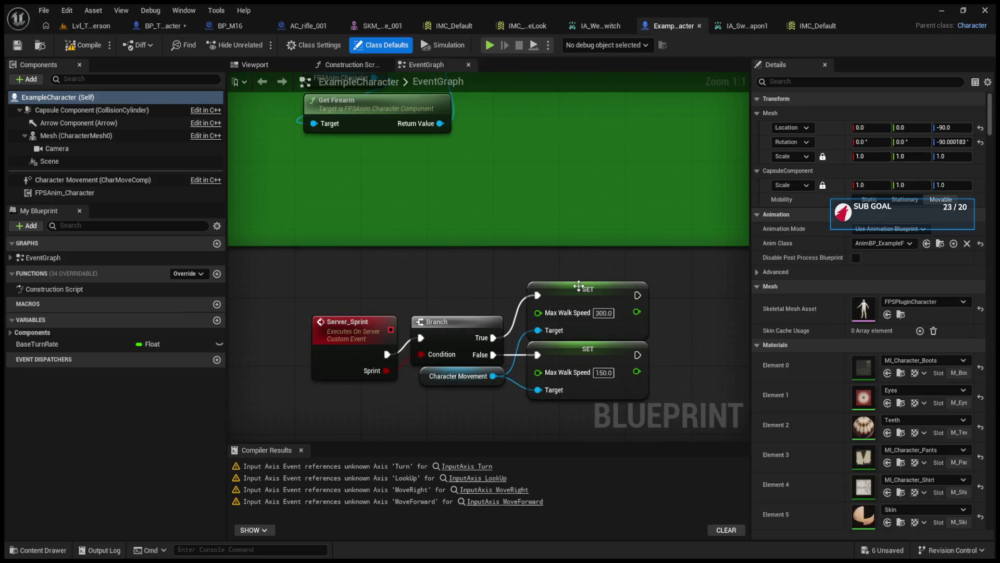
Inspect ExampleCharacter's Mouse Wheel, Flip Flop, R key and E/Q lean input nodes.
scroll(396, 288, "down", 3)
scroll(396, 289, "up", 4)
left_click_drag(519, 231, 557, 457)
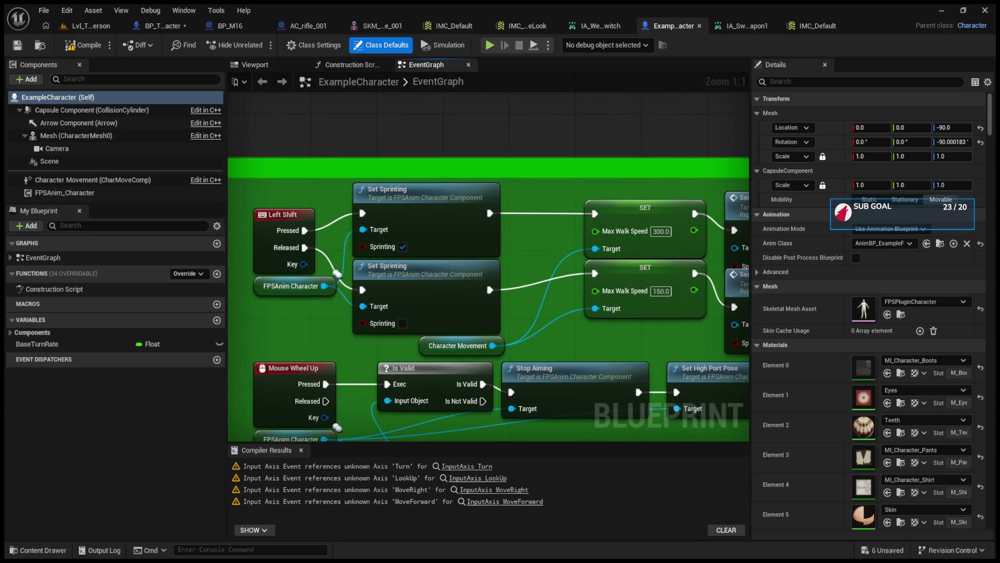
scroll(557, 362, "down", 3)
scroll(557, 362, "up", 3)
mouse_move(556, 362)
left_mouse_down()
mouse_move(465, 336)
mouse_move(452, 301)
mouse_move(449, 365)
left_mouse_up()
scroll(439, 351, "down", 4)
scroll(371, 367, "up", 3)
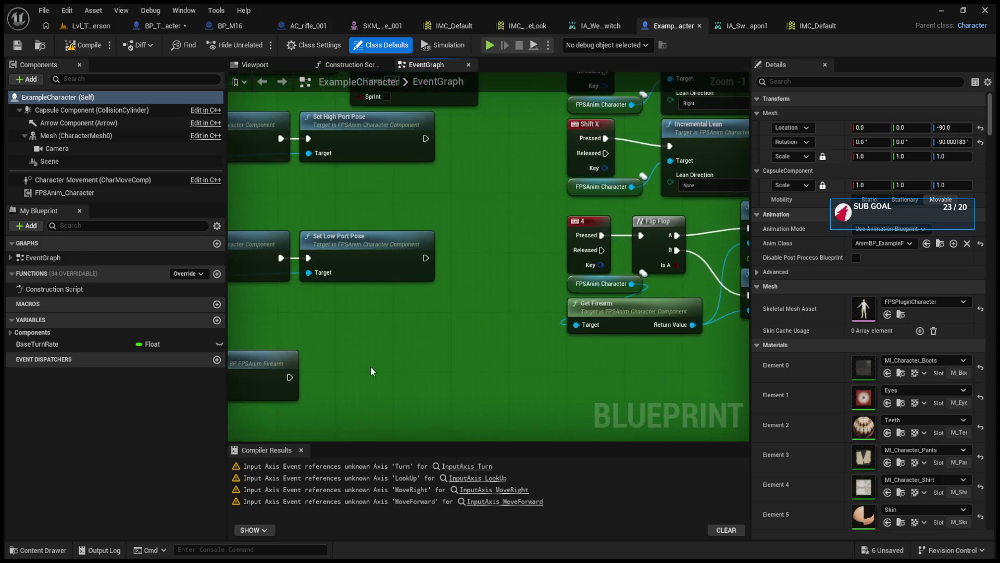
scroll(371, 366, "down", 4)
scroll(469, 292, "up", 3)
mouse_move(409, 230)
left_mouse_down()
mouse_move(408, 274)
mouse_move(370, 382)
mouse_move(583, 323)
left_mouse_up()
scroll(369, 383, "down", 1)
scroll(349, 393, "up", 2)
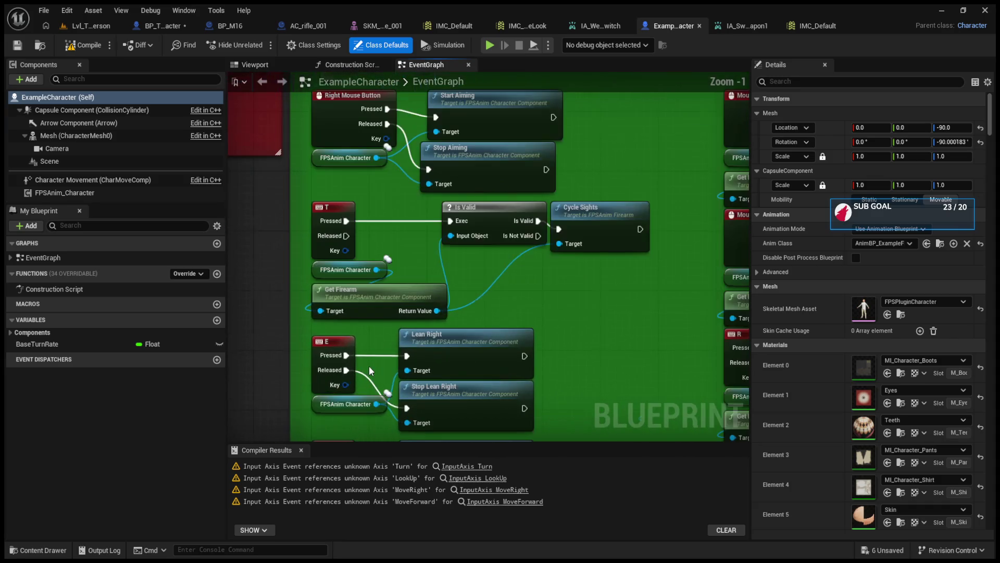
left_click_drag(369, 365, 360, 254)
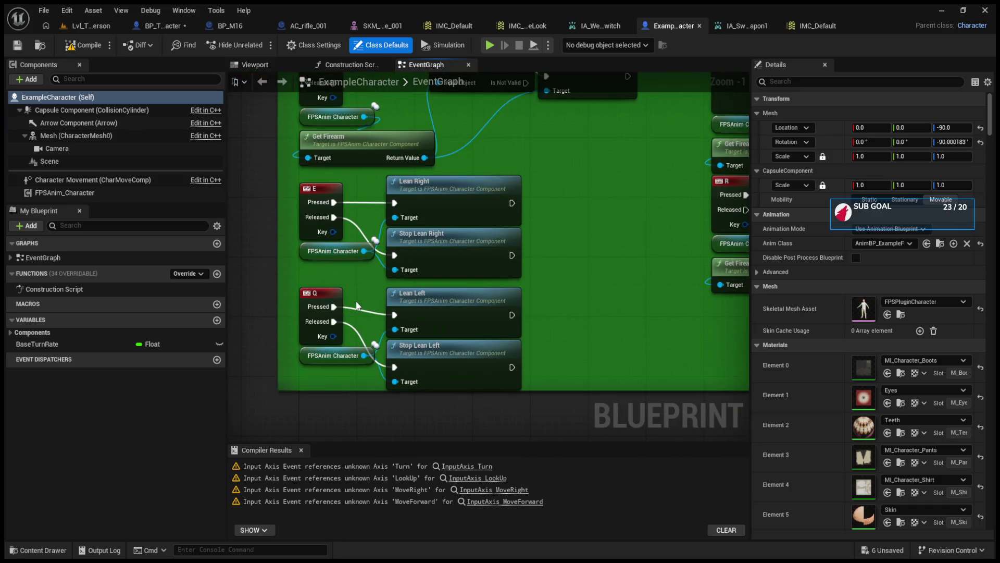
Nudge the Cycle Sights node slightly up and to the right.
left_click_drag(364, 357, 383, 410)
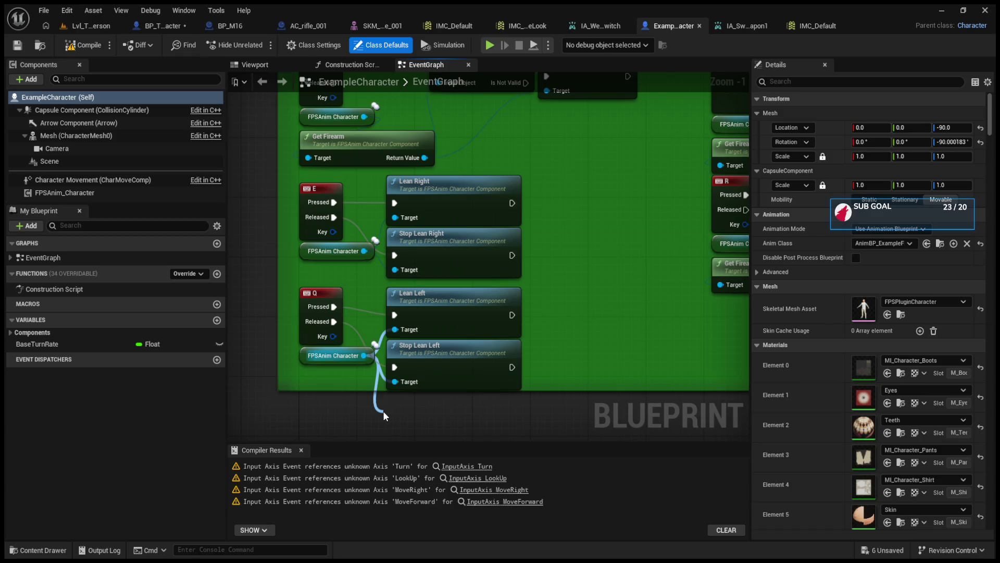
left_click_drag(383, 410, 383, 411)
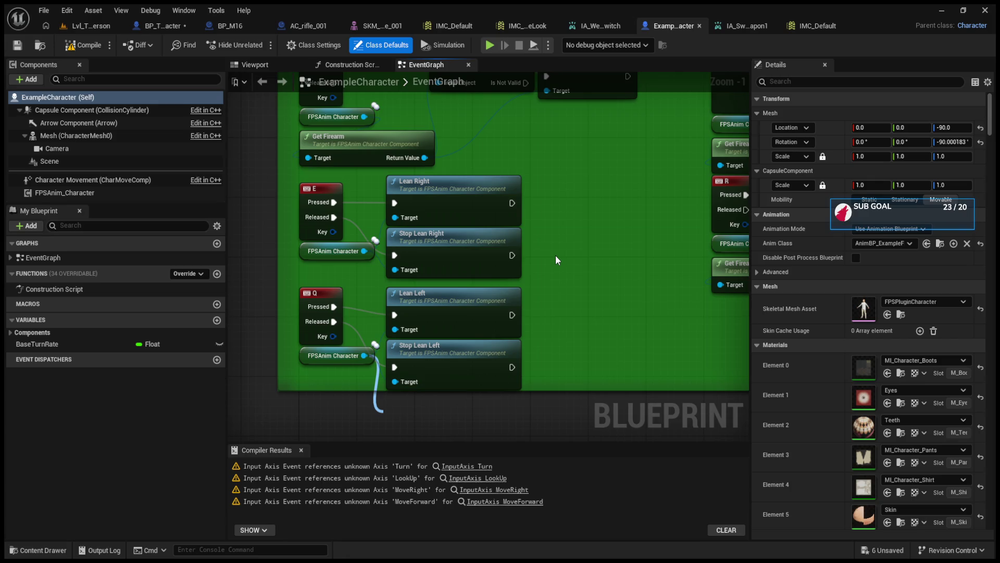
left_click(654, 339)
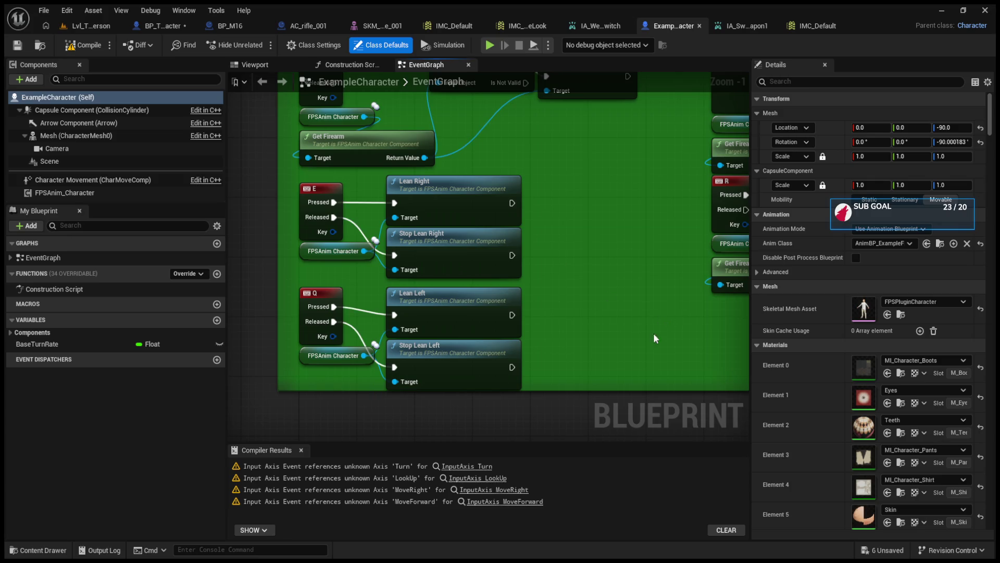
scroll(633, 367, "down", 2)
mouse_move(589, 330)
left_mouse_down()
mouse_move(536, 416)
mouse_move(476, 359)
left_mouse_up()
scroll(476, 359, "up", 1)
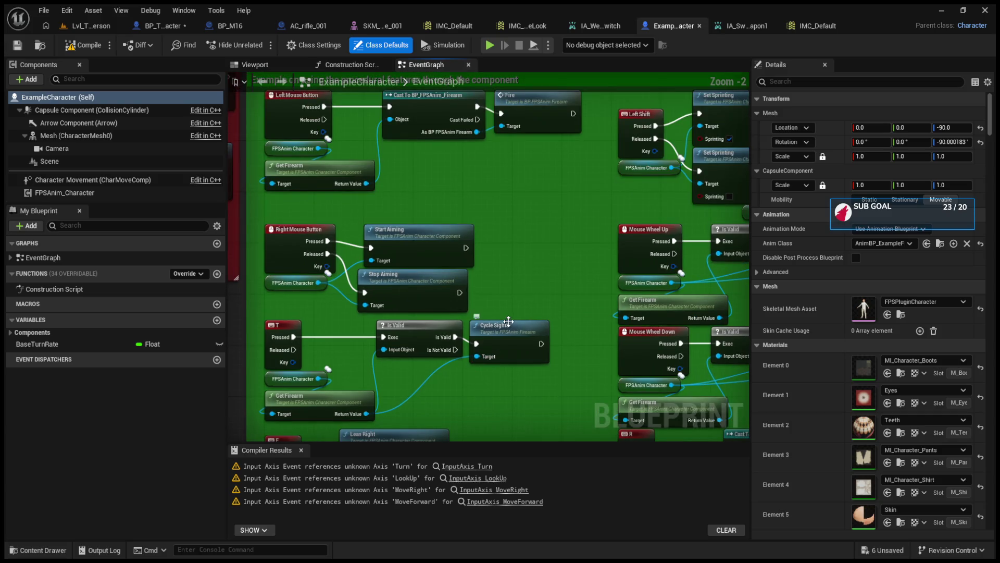
left_click(507, 331)
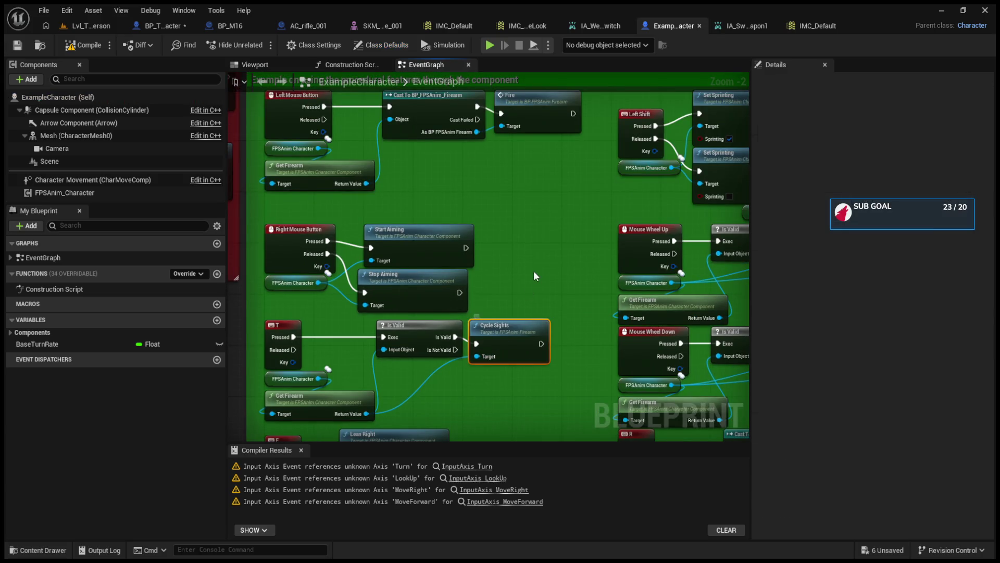
left_click_drag(511, 334, 521, 327)
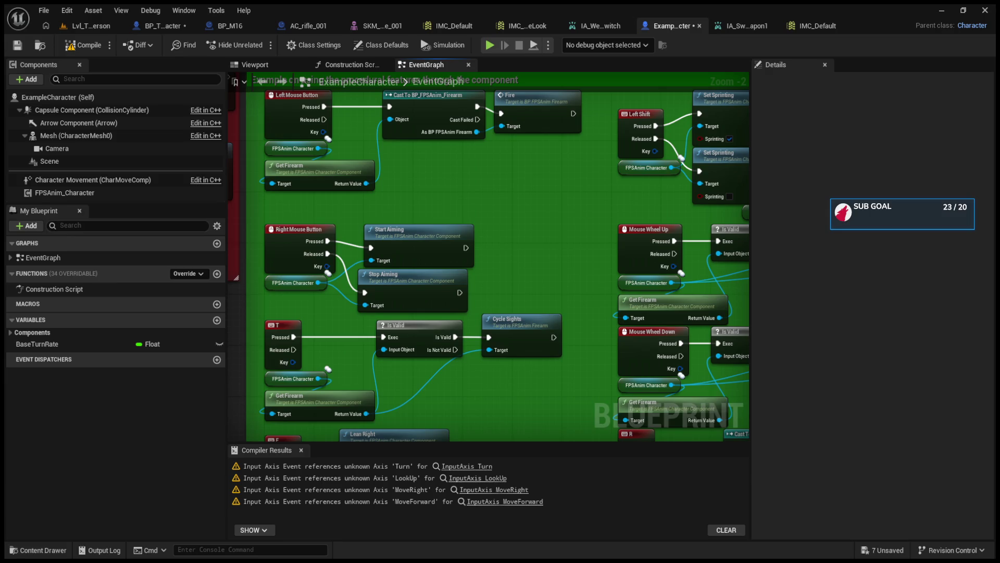
Review ExampleCharacter's sprint and aiming nodes.
left_click_drag(523, 223, 365, 226)
mouse_move(593, 287)
left_mouse_down()
mouse_move(493, 284)
mouse_move(498, 358)
left_mouse_up()
scroll(499, 348, "down", 1)
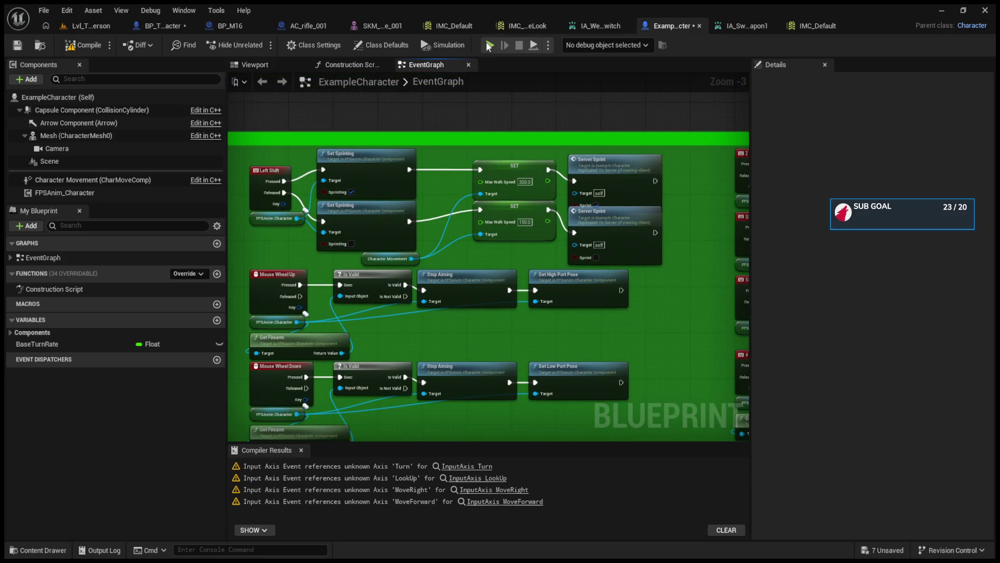
left_click(168, 27)
Add a new blueprint variable in BP_ThirdPersonCharacter and name it bp_Weapon.
left_click_drag(430, 269, 438, 324)
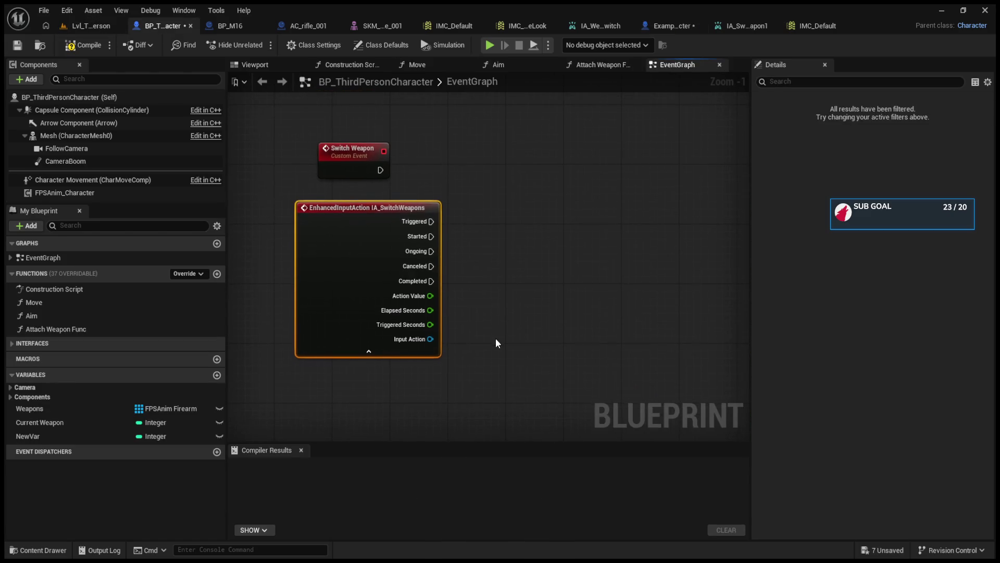
left_click_drag(494, 341, 438, 305)
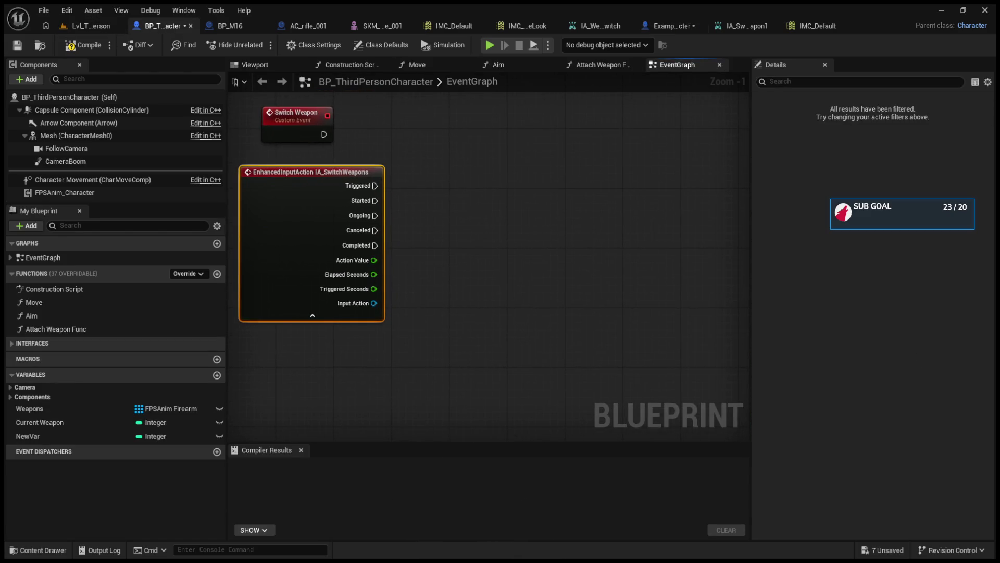
left_click(217, 375)
left_click(217, 376)
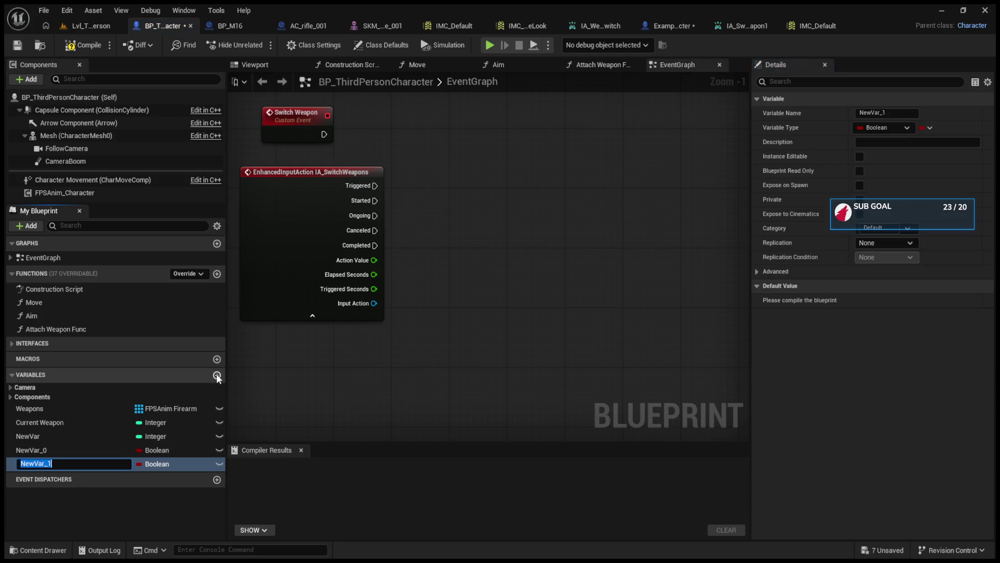
left_click(103, 448)
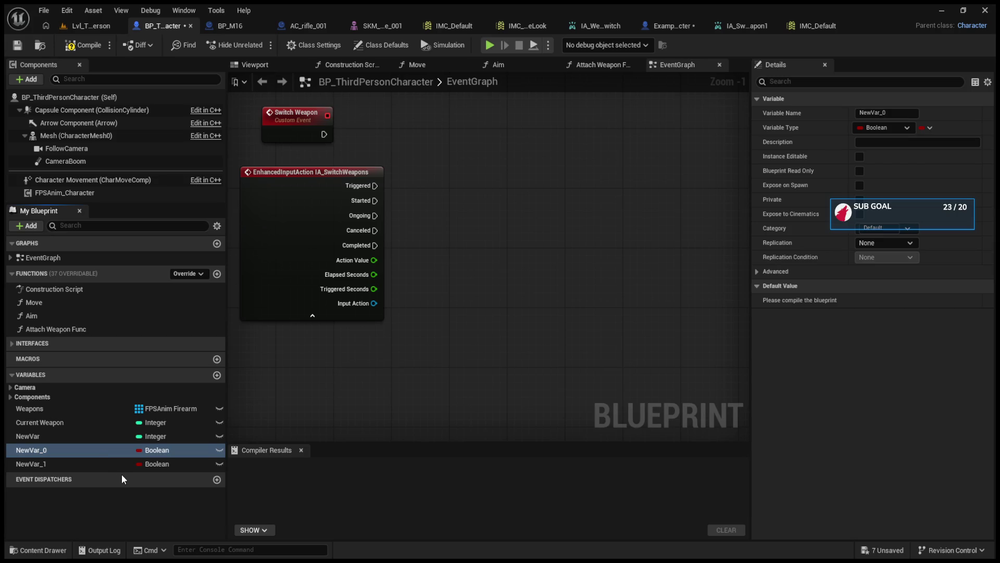
key("F2")
key("BackSpace")
type("bp")
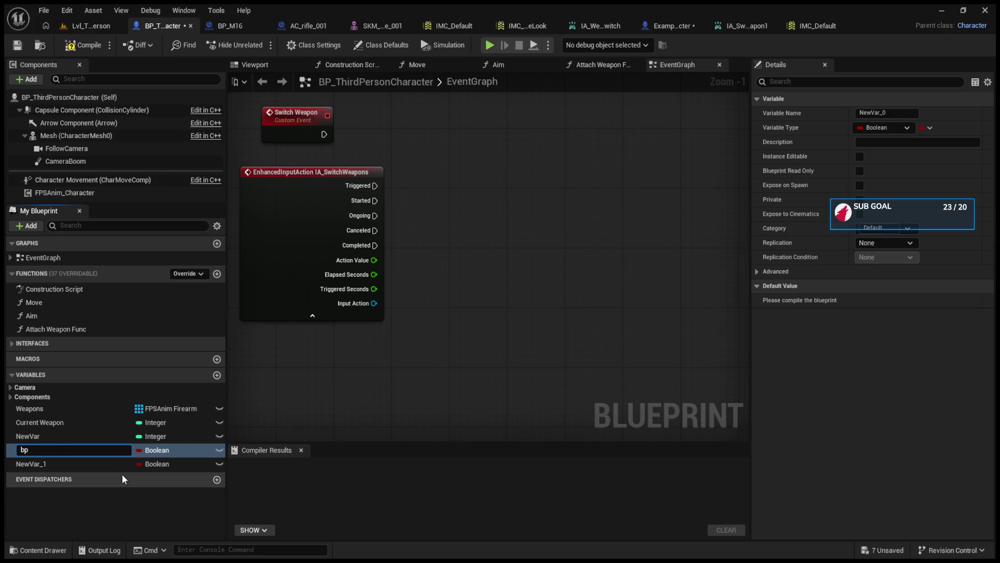
type("_Weapon")
key("Return")
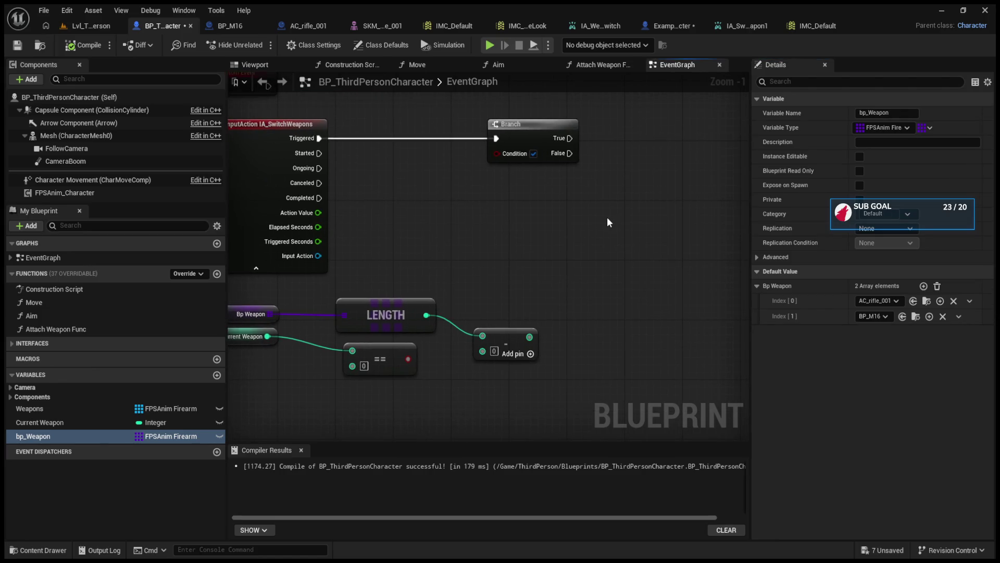
Rearrange the subtract, ==, Current Weapon getter and IA_SwitchWeapons event nodes.
left_click(509, 326)
left_click_drag(510, 325, 509, 311)
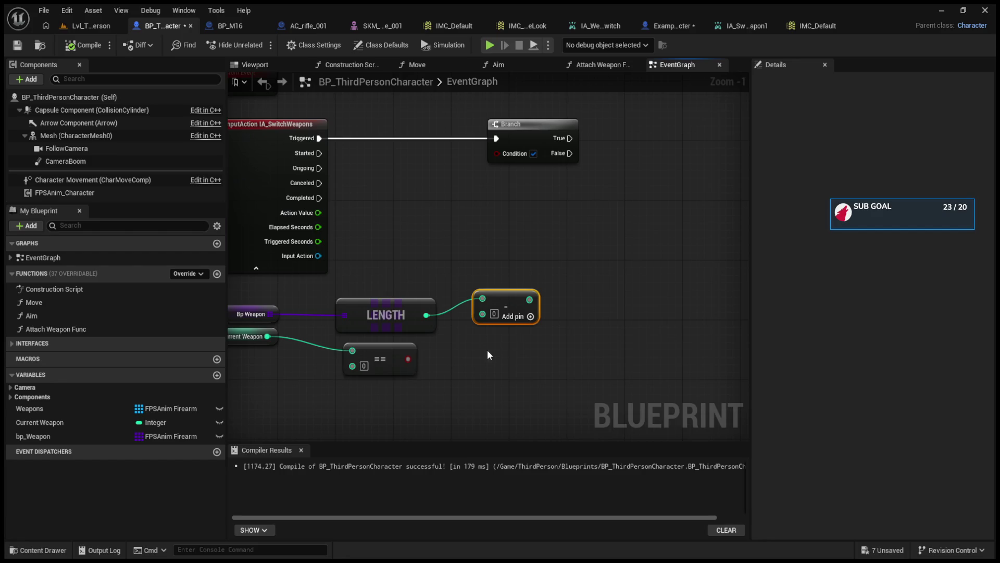
left_click_drag(483, 360, 257, 346)
left_click_drag(376, 346, 405, 249)
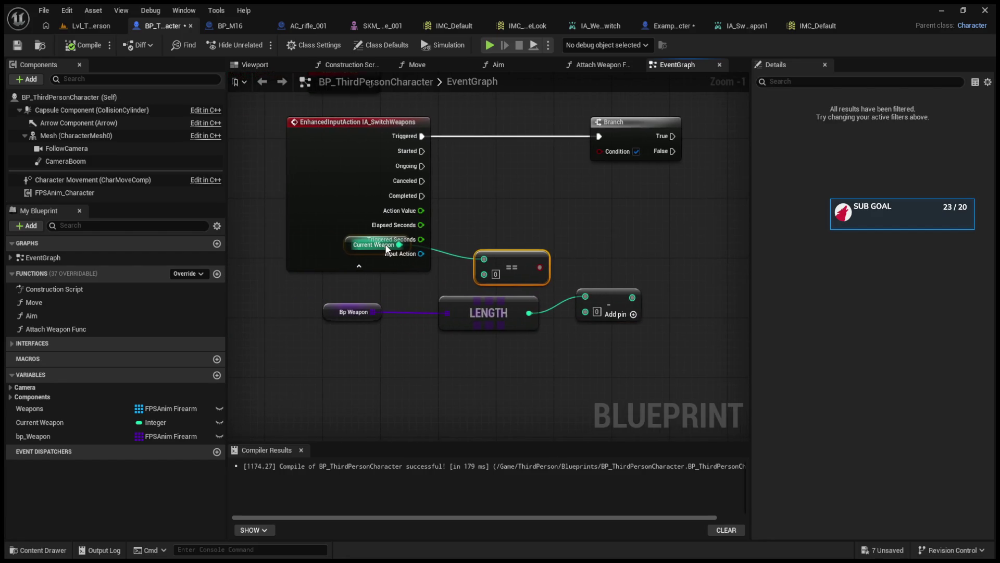
left_click(330, 289)
mouse_move(345, 260)
left_mouse_down()
mouse_move(342, 226)
mouse_move(353, 223)
mouse_move(324, 280)
left_mouse_up()
left_click_drag(339, 194, 340, 214)
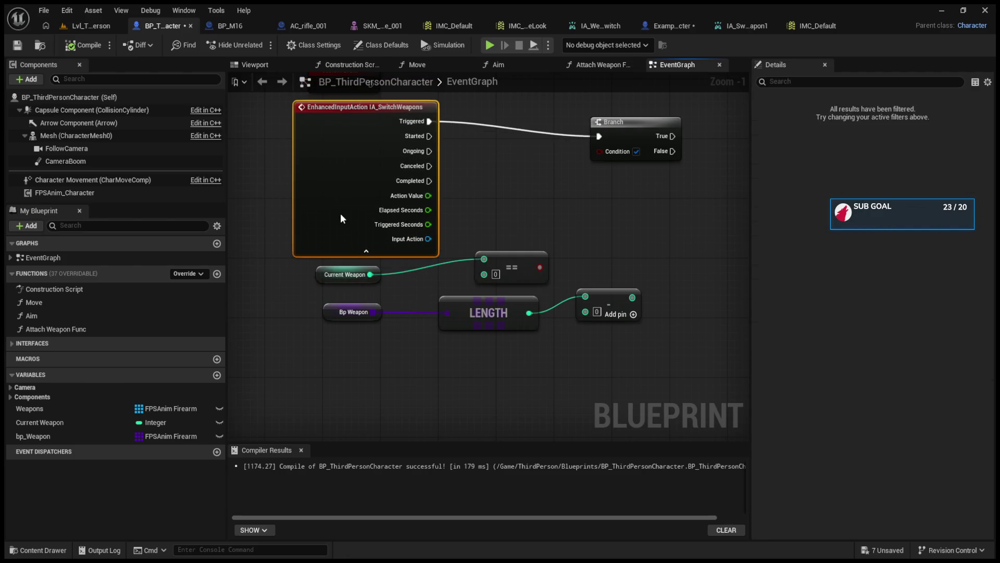
left_click(366, 250)
Feed the subtract result into the == comparison and move LENGTH and subtract beside it.
left_click_drag(512, 267, 496, 243)
left_click_drag(632, 297, 470, 252)
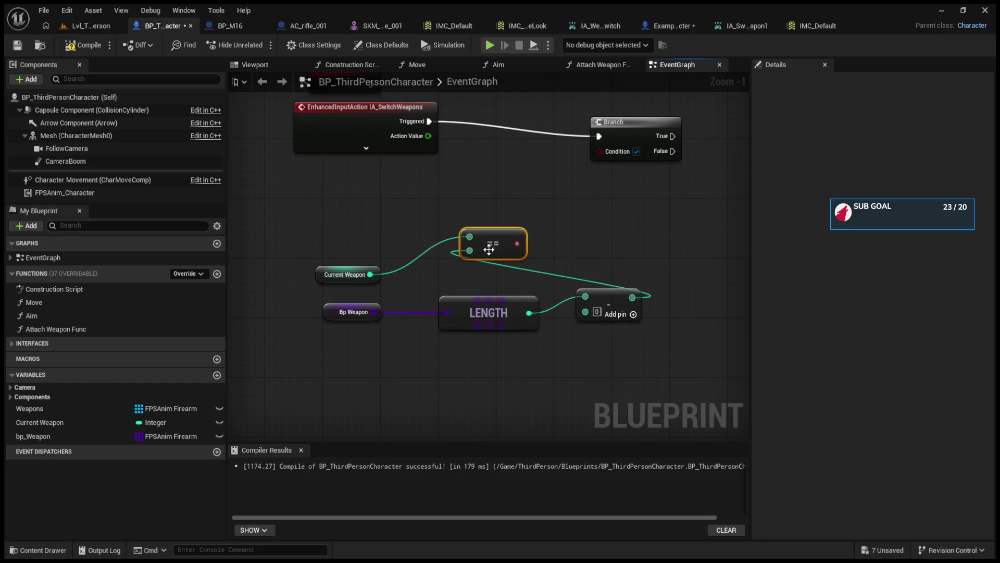
mouse_move(547, 302)
left_mouse_down()
mouse_move(591, 296)
mouse_move(438, 299)
left_mouse_up()
left_click(498, 301)
left_click(648, 297, "ctrl")
mouse_move(641, 307)
left_mouse_down()
mouse_move(509, 310)
mouse_move(407, 275)
mouse_move(422, 218)
mouse_move(465, 171)
mouse_move(479, 134)
left_mouse_up()
left_click_drag(536, 198, 468, 220)
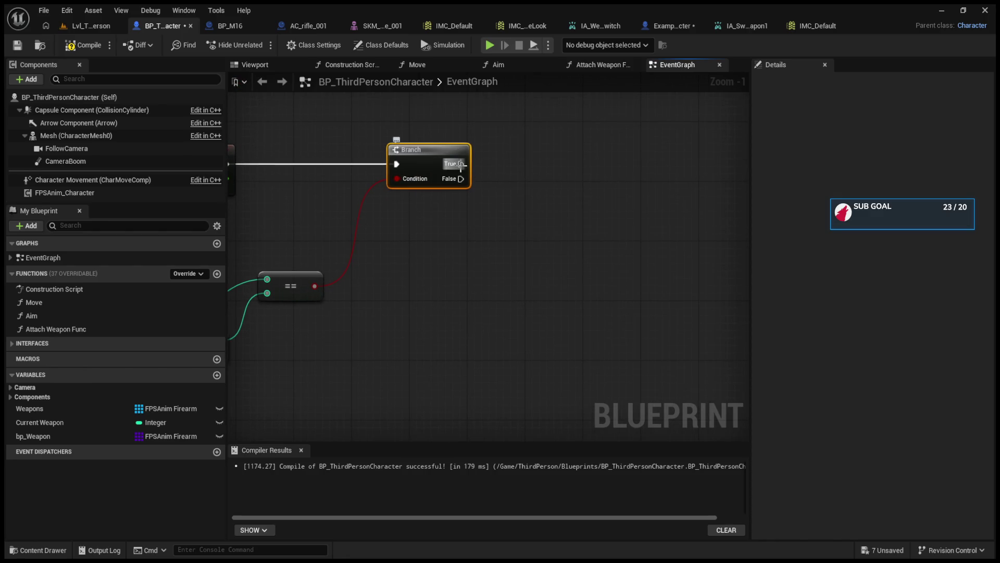
Connect the Branch's True output to a SET Current Weapon node.
left_click(73, 423)
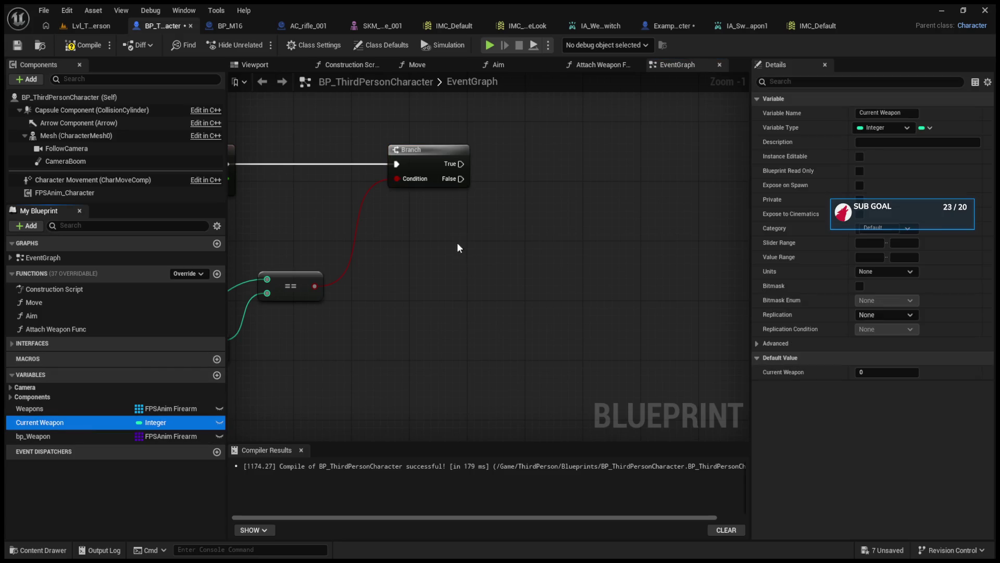
key("ctrl+v")
left_click_drag(527, 221, 580, 143)
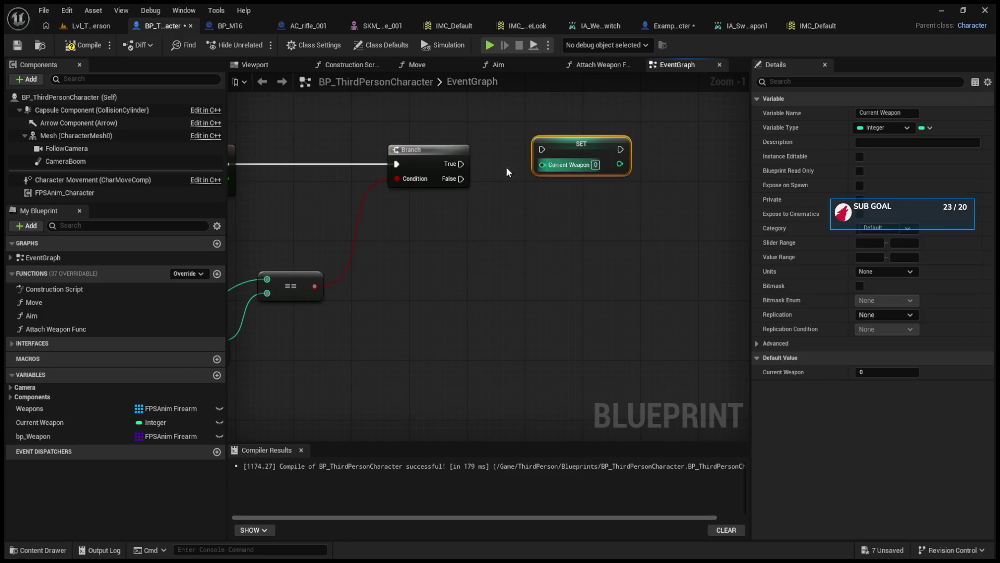
left_click_drag(517, 158, 542, 149)
left_click_drag(468, 243, 592, 224)
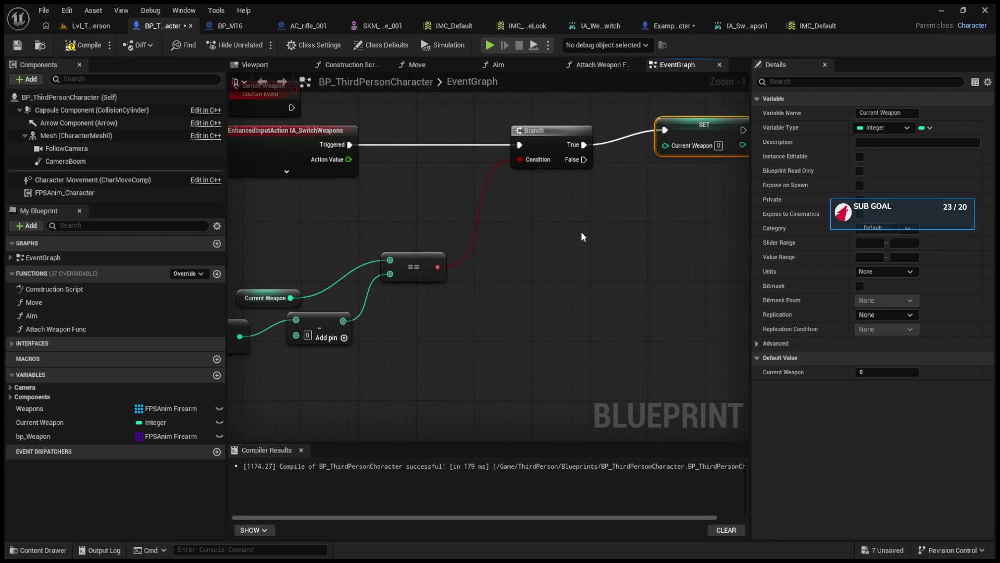
left_click(536, 256)
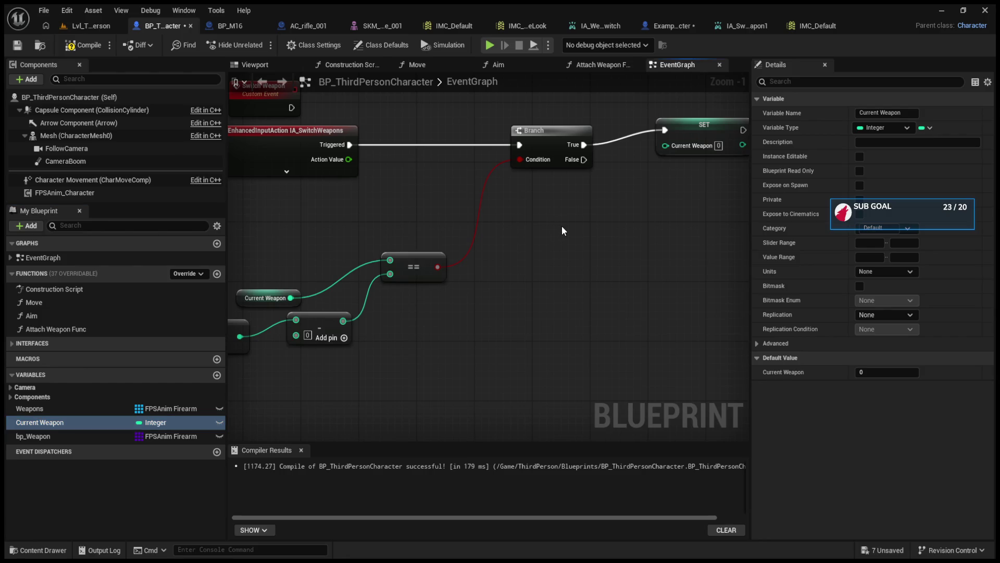
Connect the Branch's False output to a Current Weapon ++ increment node.
key("ctrl+v")
left_click_drag(602, 208, 647, 211)
type("++")
key("Return")
mouse_move(584, 159)
left_mouse_down()
mouse_move(658, 230)
mouse_move(705, 180)
mouse_move(703, 165)
left_mouse_up()
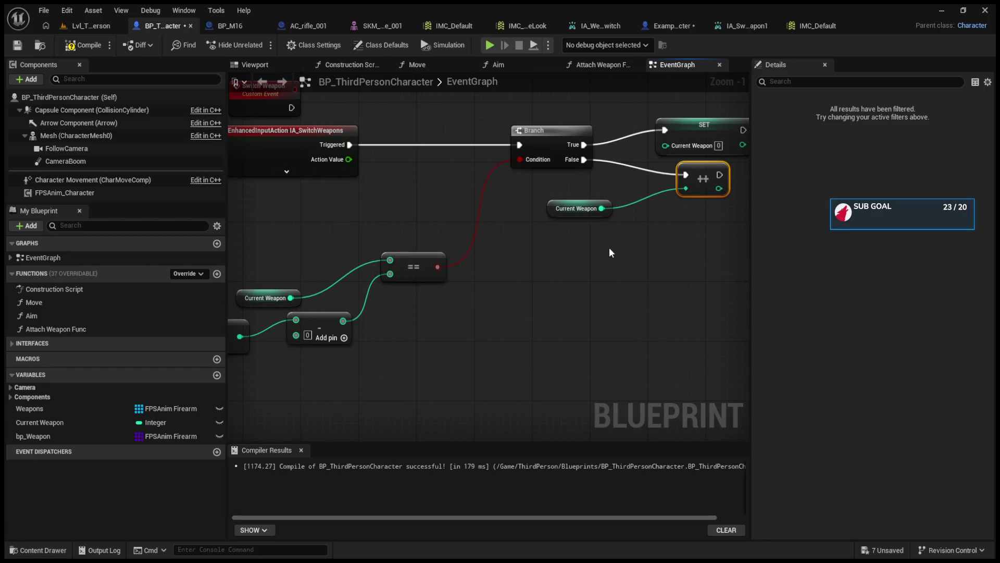
scroll(580, 268, "down", 3)
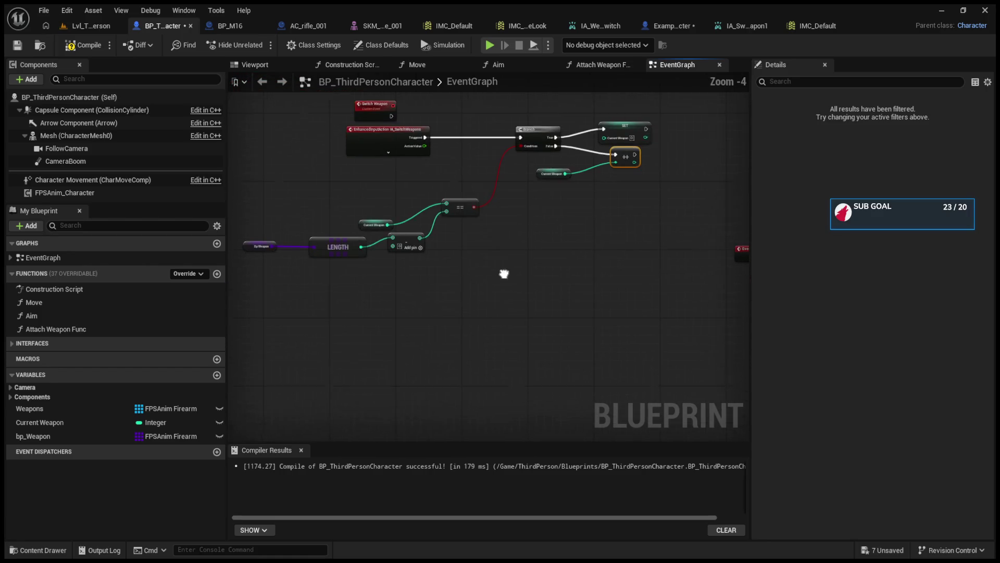
Duplicate the Branch and drive its condition with a Current Weapon == comparison.
left_click(535, 135)
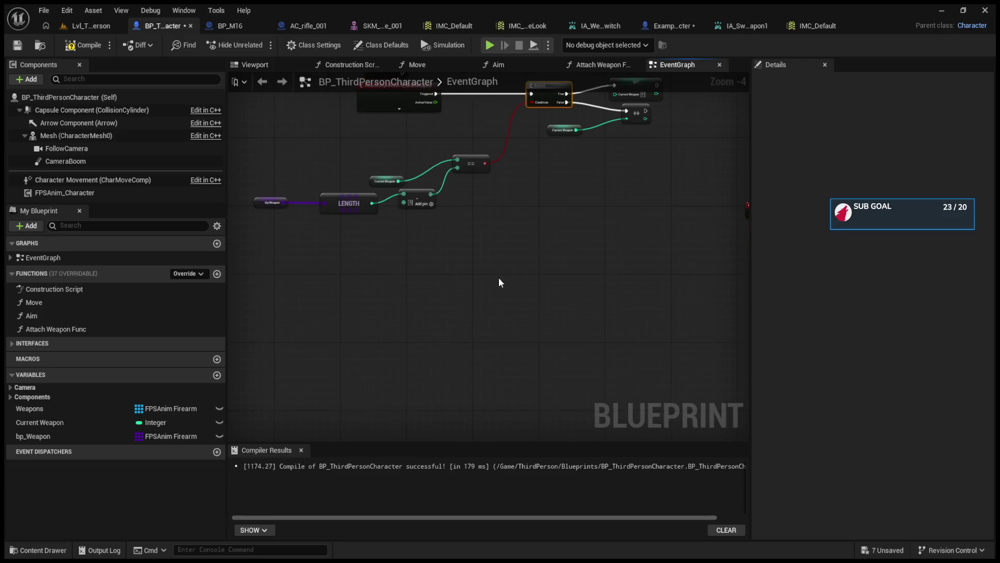
key("ctrl+c")
key("ctrl+v")
scroll(433, 312, "up", 3)
left_click_drag(440, 319, 529, 275)
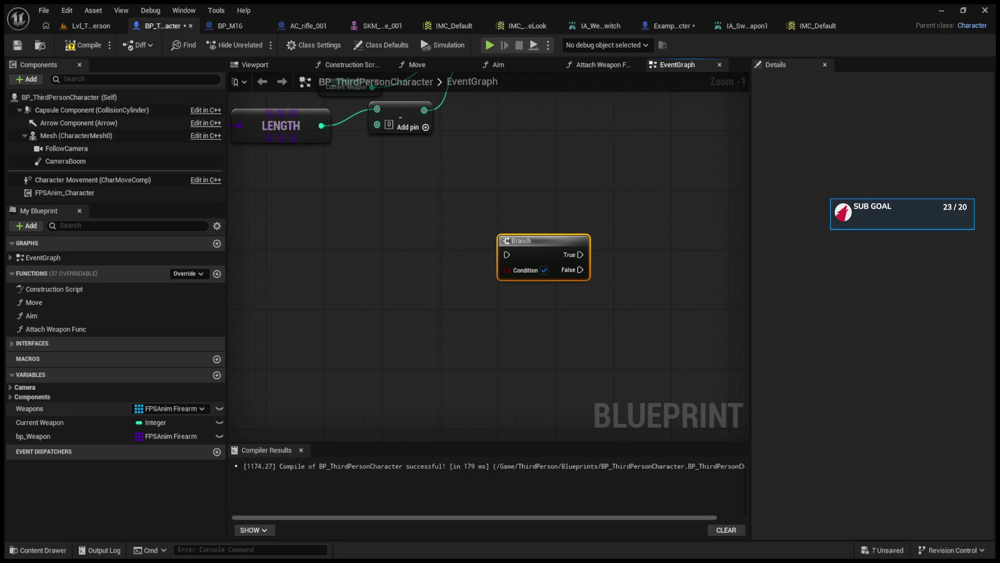
left_click(193, 422)
mouse_move(40, 422)
left_mouse_down()
mouse_move(312, 374)
mouse_move(433, 368)
left_mouse_up()
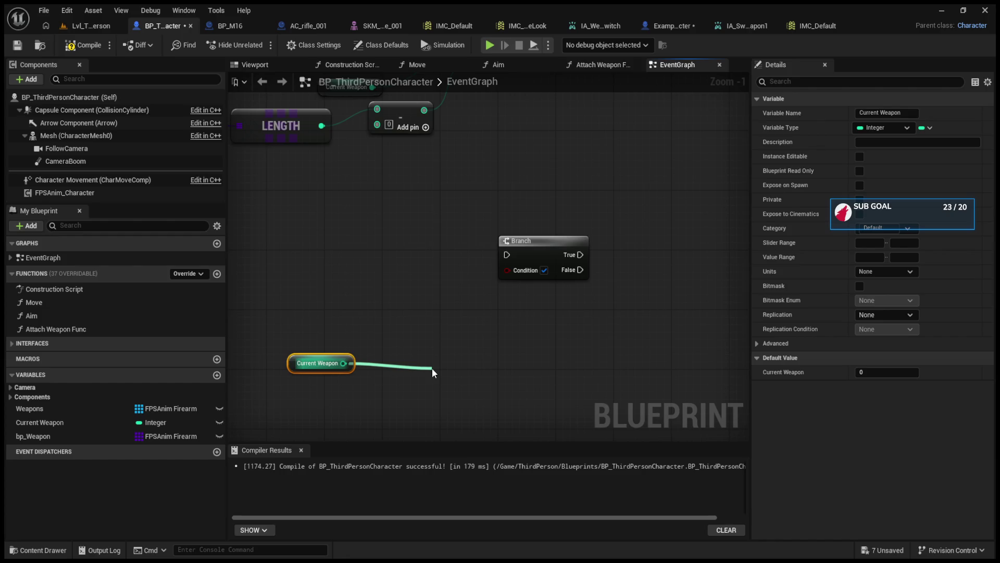
mouse_move(432, 367)
left_mouse_down()
mouse_move(512, 288)
mouse_move(462, 346)
mouse_move(514, 248)
mouse_move(517, 270)
left_mouse_up()
left_click_drag(581, 352, 486, 358)
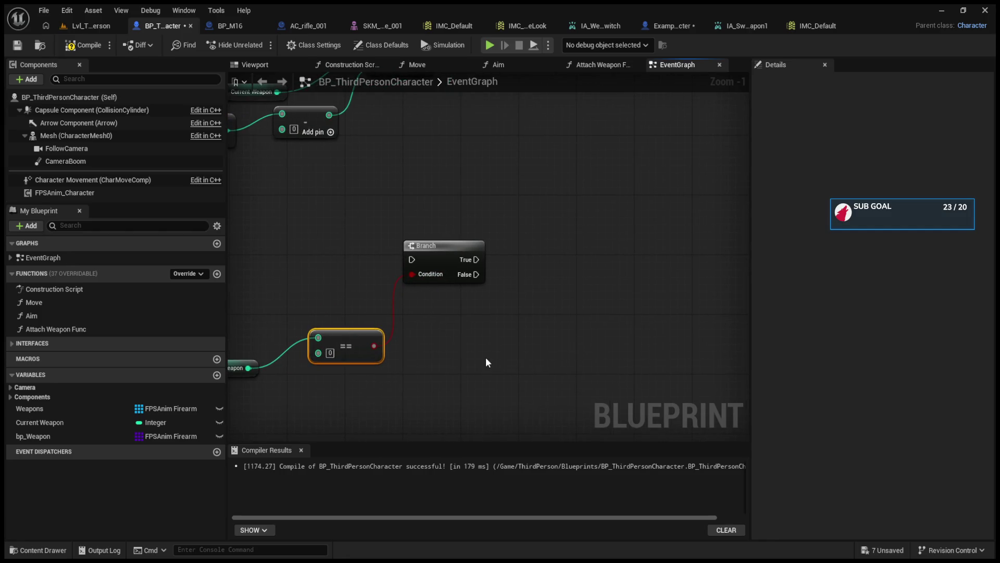
On True, set Current Weapon to the array LENGTH minus 1.
left_click(96, 421)
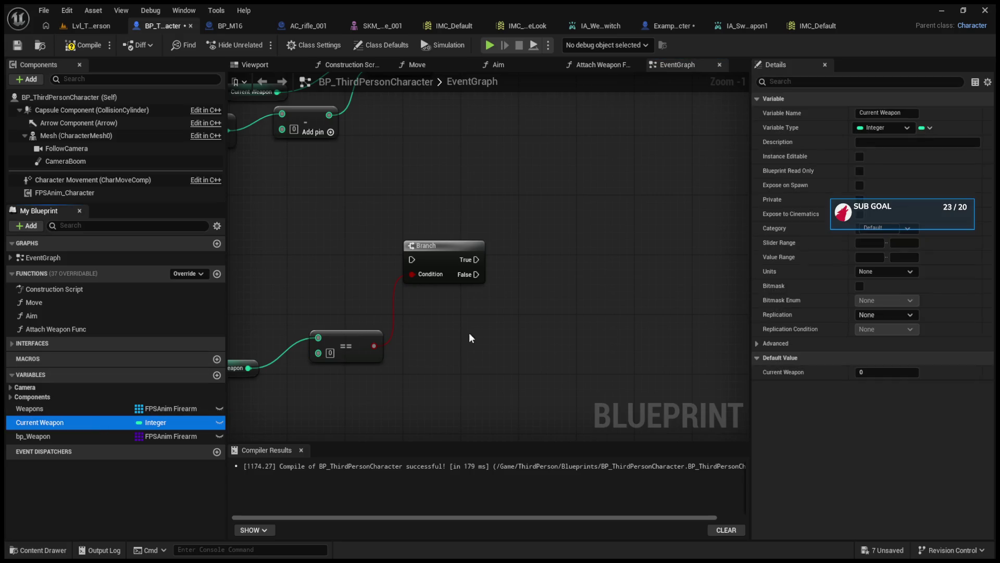
left_click_drag(576, 302, 584, 249)
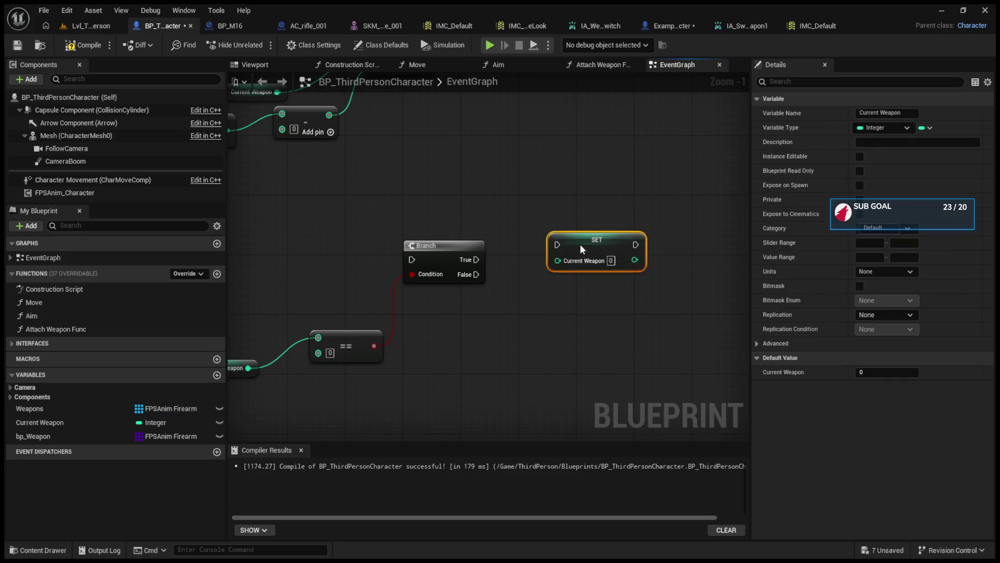
mouse_move(483, 259)
left_mouse_down()
mouse_move(557, 244)
mouse_move(664, 301)
left_mouse_up()
mouse_move(503, 185)
left_mouse_down()
mouse_move(722, 334)
mouse_move(732, 331)
left_mouse_up()
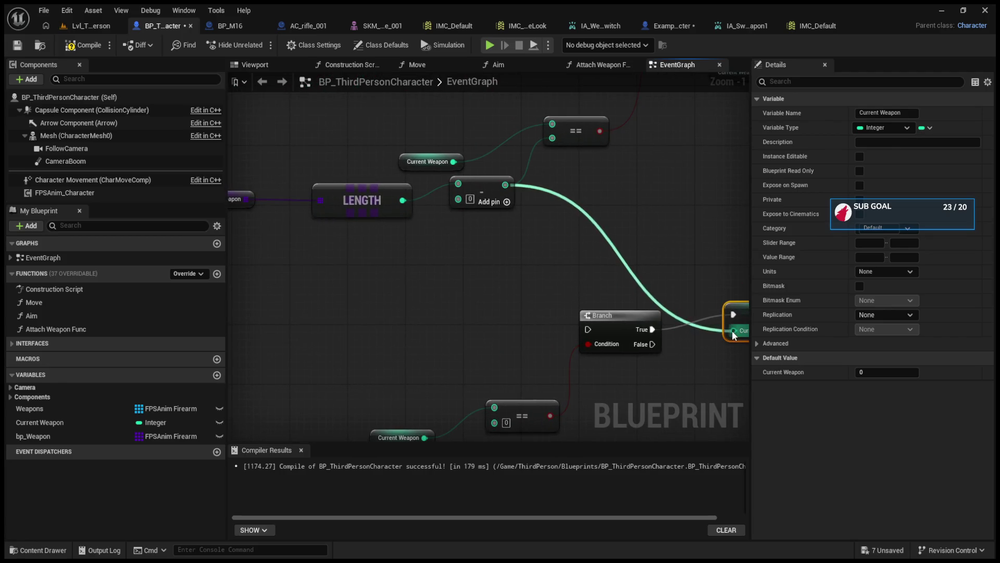
left_click_drag(662, 376, 566, 360)
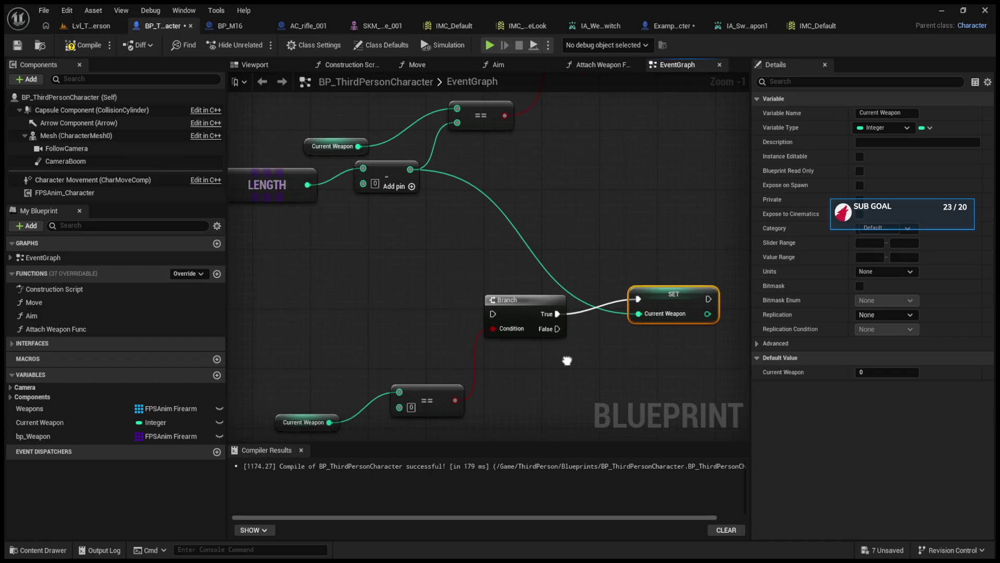
left_click_drag(391, 192, 415, 233)
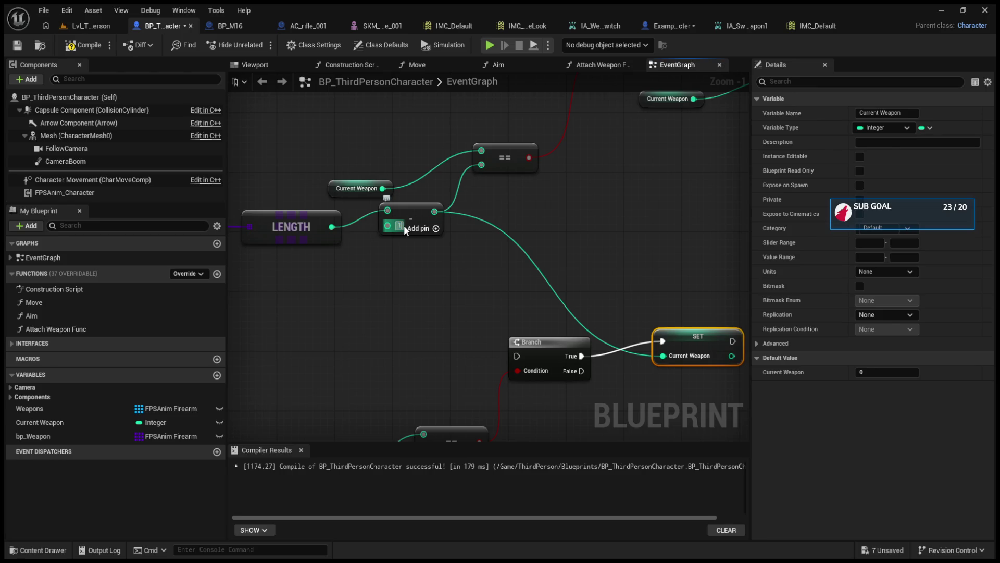
left_click(434, 293)
mouse_move(397, 345)
left_mouse_down()
mouse_move(445, 293)
mouse_move(623, 291)
mouse_move(524, 274)
mouse_move(570, 281)
left_mouse_up()
left_click_drag(561, 301, 554, 301)
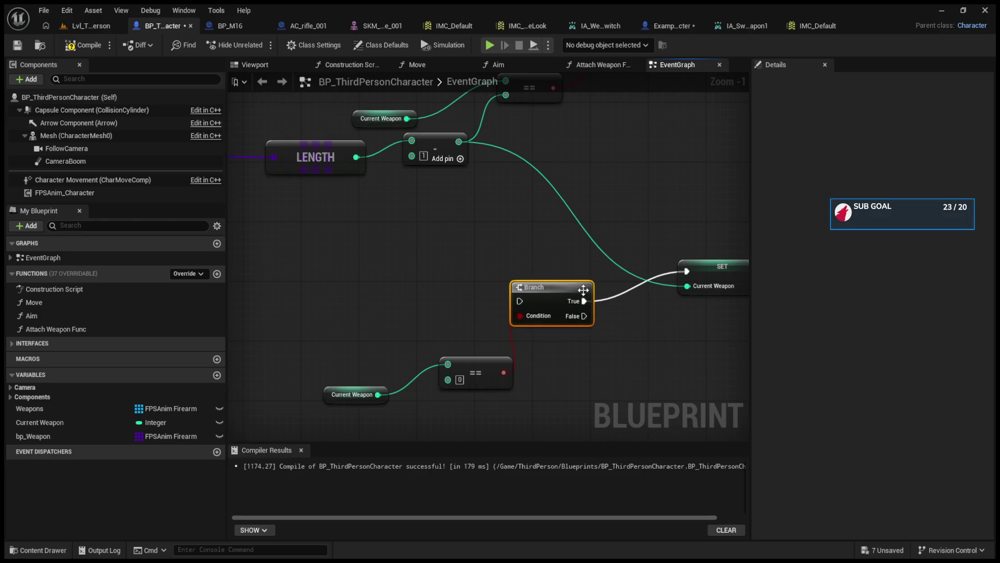
On False, decrement Current Weapon with a -- node.
left_click(39, 421)
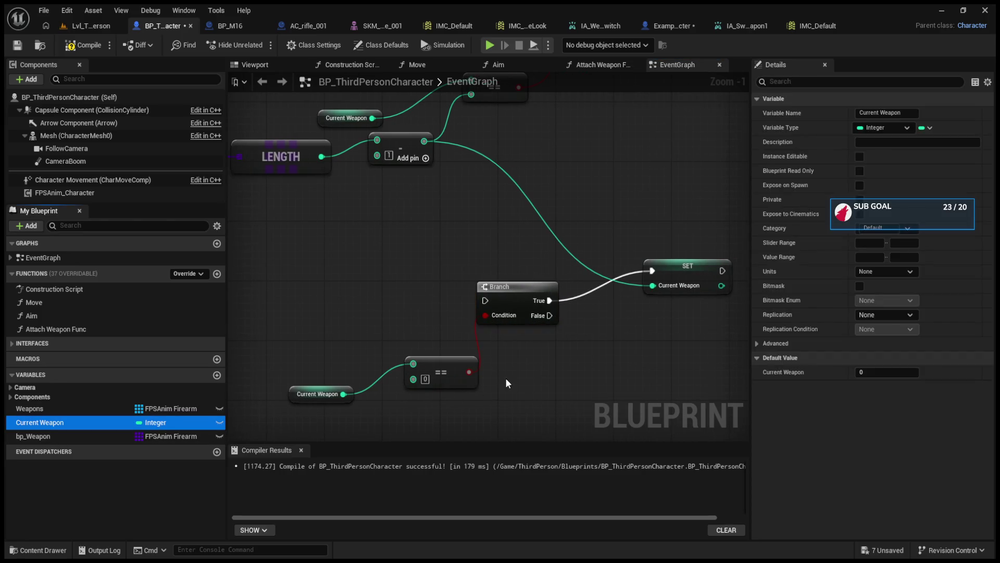
left_click(530, 400)
key("ctrl+v")
left_click_drag(560, 386, 621, 371)
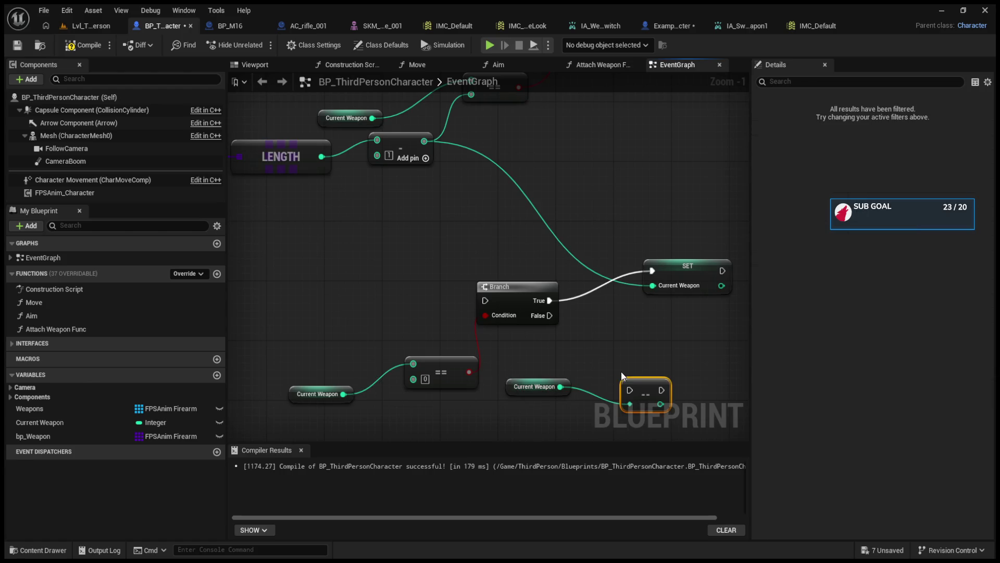
mouse_move(549, 315)
left_mouse_down()
mouse_move(632, 398)
mouse_move(687, 348)
left_mouse_up()
left_click_drag(428, 250, 522, 328)
scroll(520, 297, "down", 3)
scroll(464, 313, "up", 2)
left_click_drag(465, 313, 379, 351)
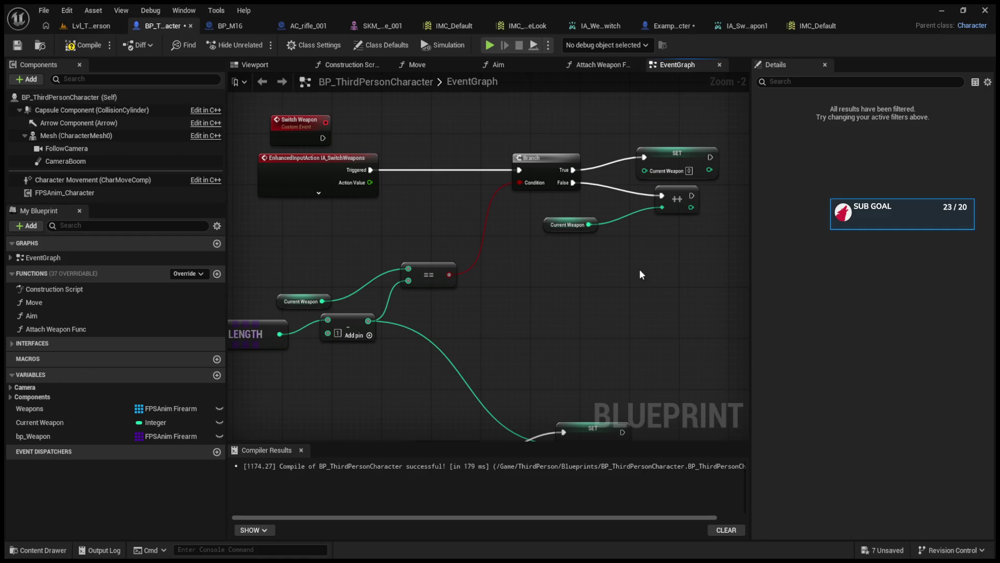
Delete the Switch Weapon custom event.
left_click_drag(336, 161, 318, 206)
left_click(312, 125)
key("Delete")
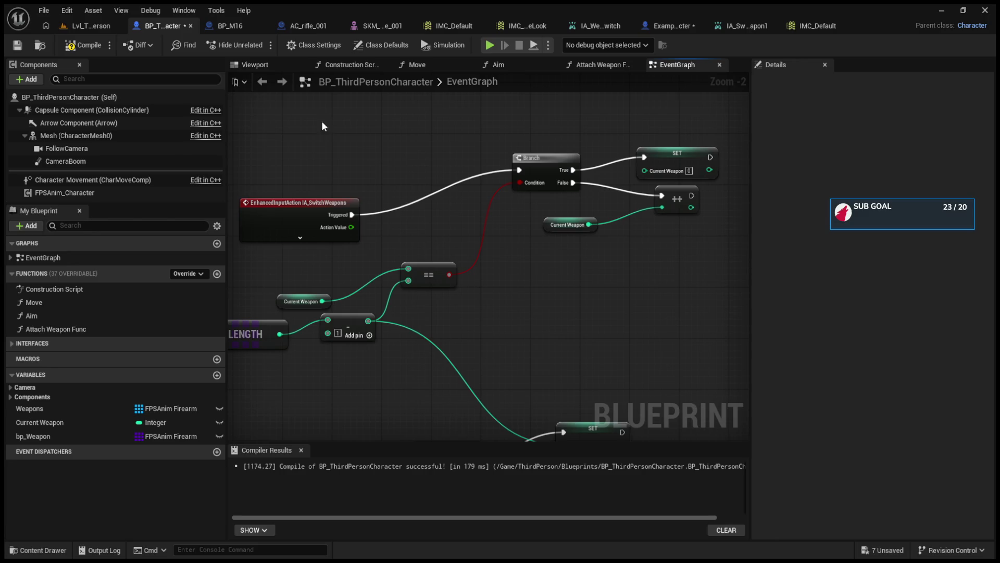
Select all the weapon-switch nodes and move them to the left.
mouse_move(614, 233)
left_mouse_down()
mouse_move(605, 268)
mouse_move(545, 252)
left_mouse_up()
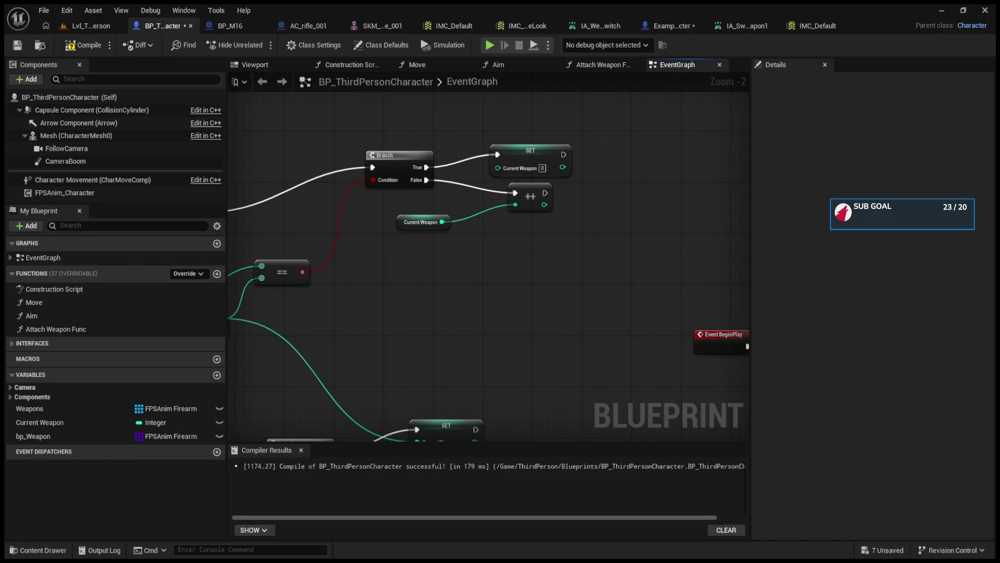
scroll(469, 260, "down", 4)
scroll(391, 274, "up", 3)
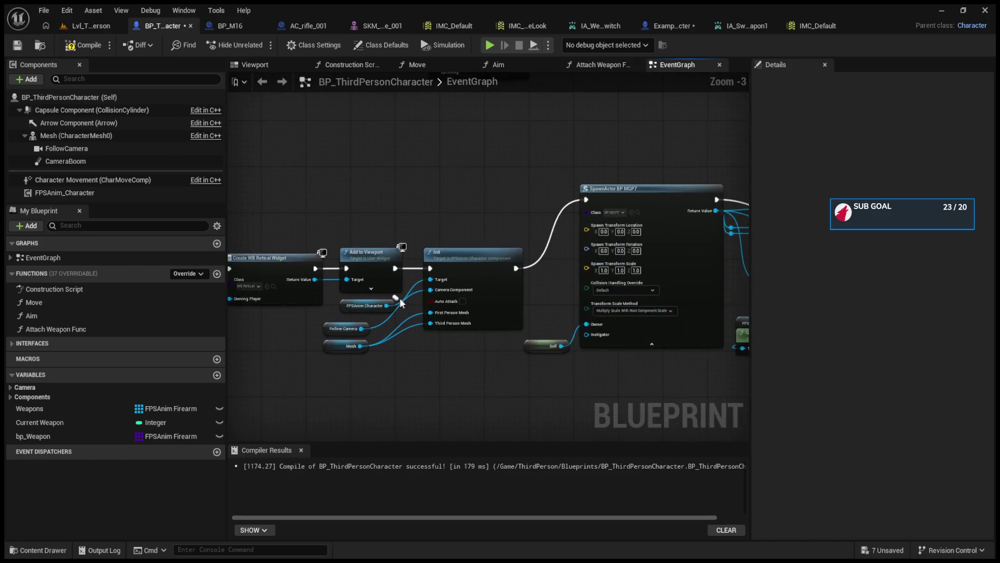
scroll(407, 242, "down", 2)
left_click(488, 215)
left_click_drag(489, 216, 548, 250)
scroll(548, 251, "down", 2)
left_click_drag(424, 195, 605, 361)
mouse_move(574, 203)
left_mouse_down()
mouse_move(348, 224)
mouse_move(496, 236)
mouse_move(527, 217)
mouse_move(374, 240)
mouse_move(426, 271)
left_mouse_up()
scroll(415, 292, "up", 4)
Call Attach Weapon Func after SET Current Weapon and open its function graph.
left_click(415, 295)
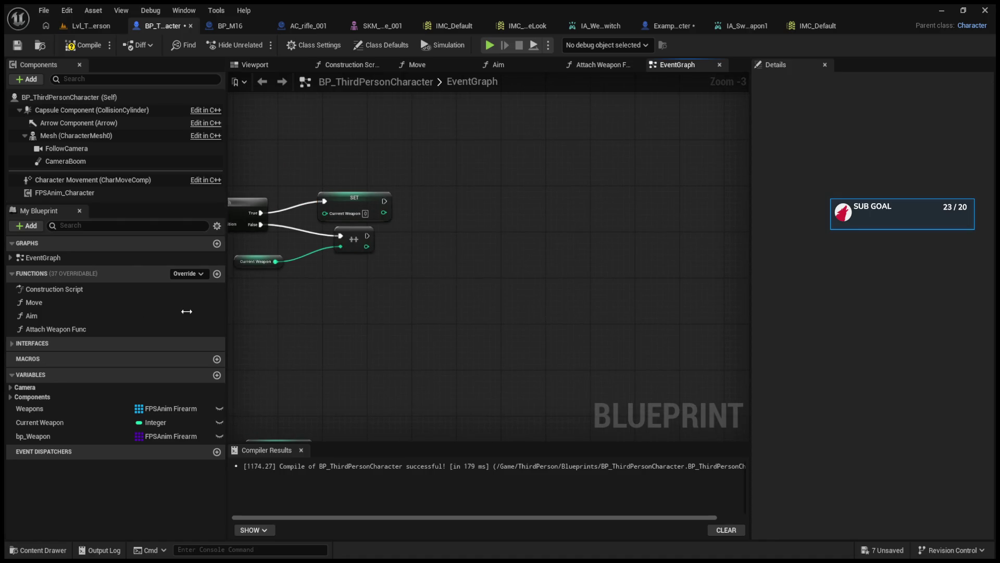
left_click(61, 328)
left_click_drag(529, 217, 529, 218)
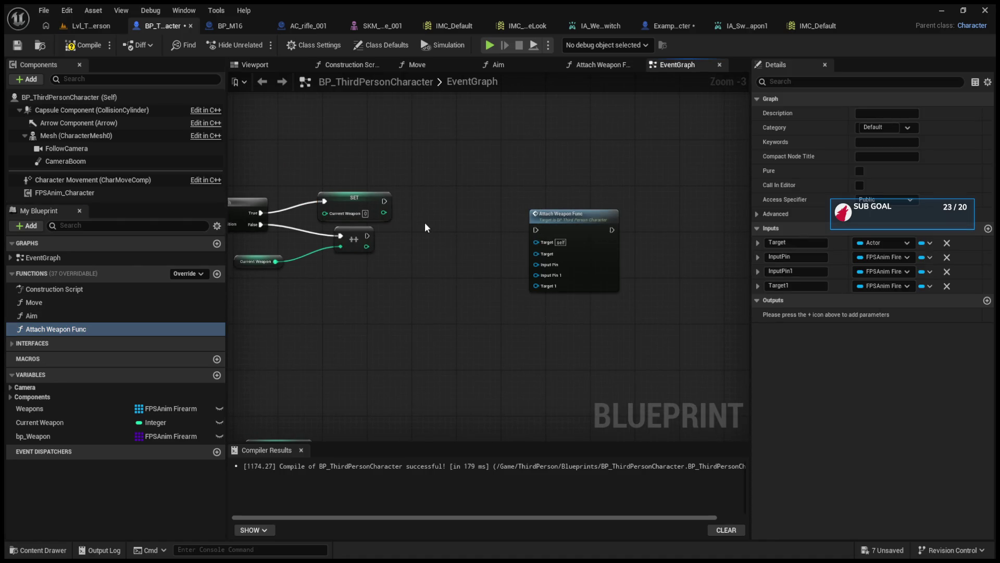
scroll(424, 222, "up", 2)
mouse_move(373, 195)
left_mouse_down()
mouse_move(439, 220)
mouse_move(569, 233)
mouse_move(629, 198)
left_mouse_up()
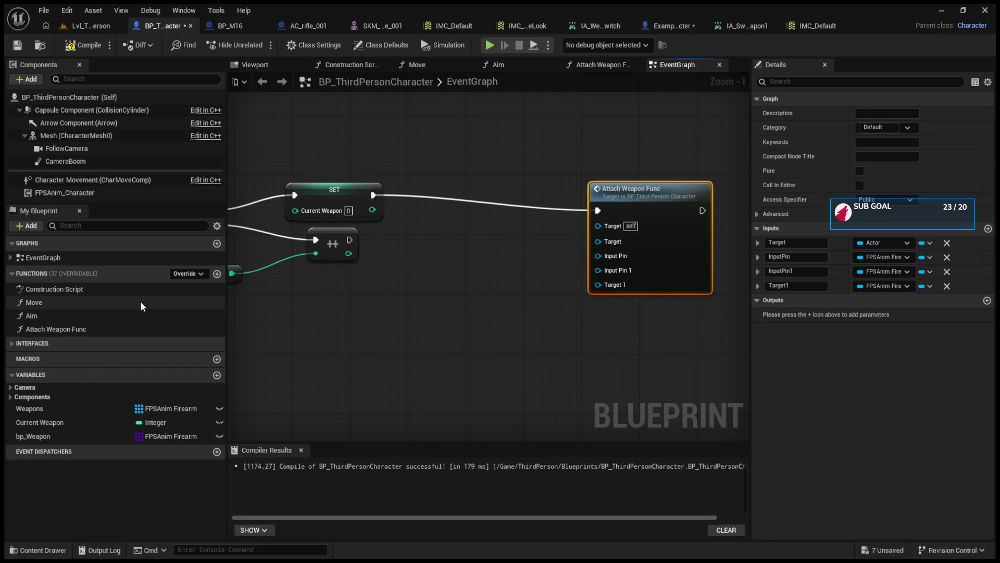
left_click(617, 64)
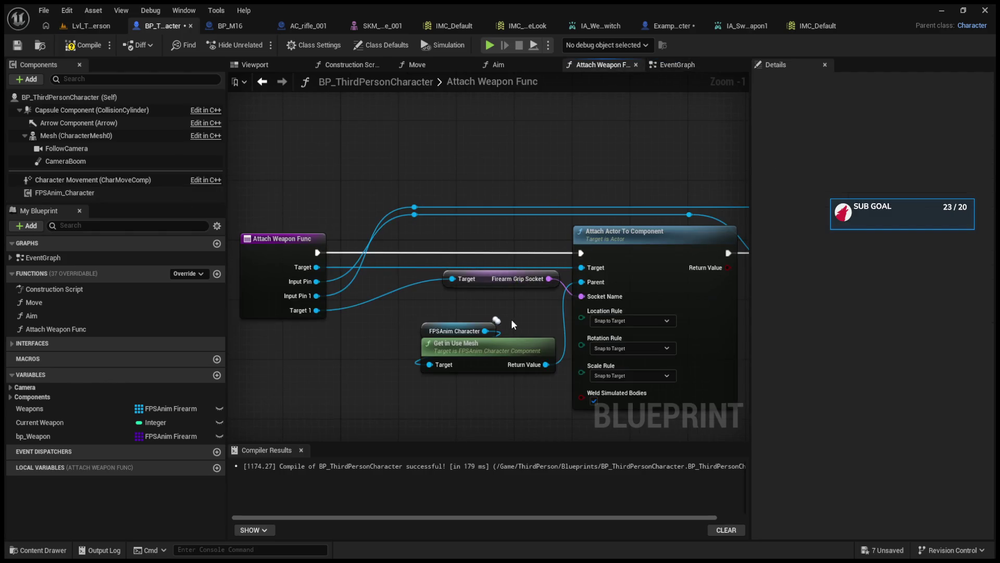
Look over the EventGraph, the viewport, the Aim function and the Construction Script graphs.
left_click(677, 65)
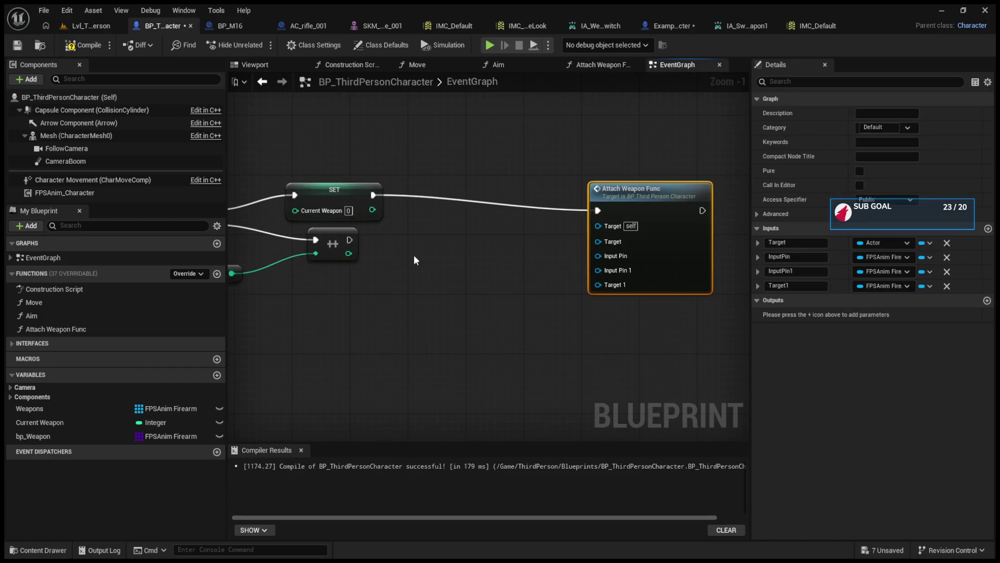
left_click_drag(401, 258, 590, 256)
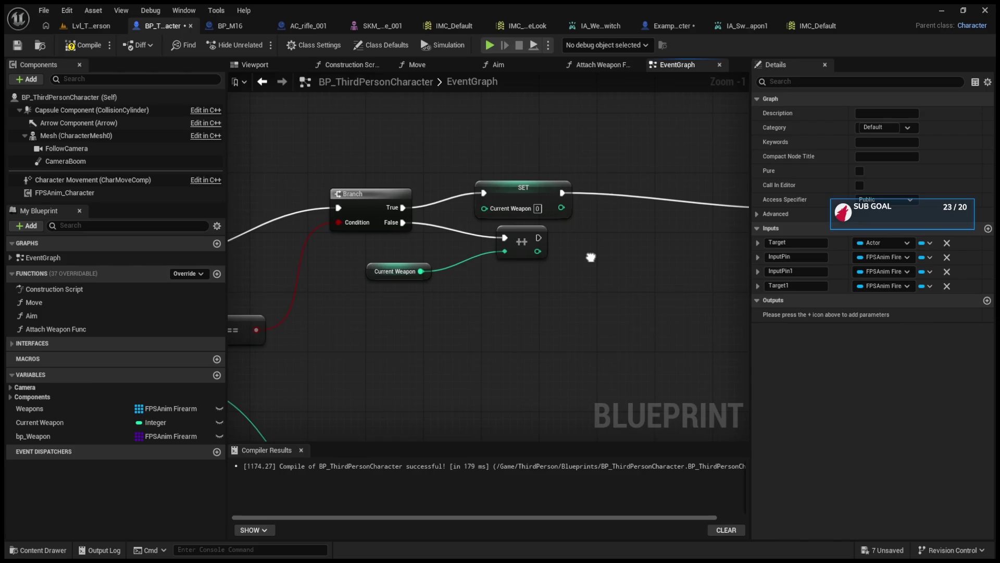
left_click(255, 65)
left_click(499, 67)
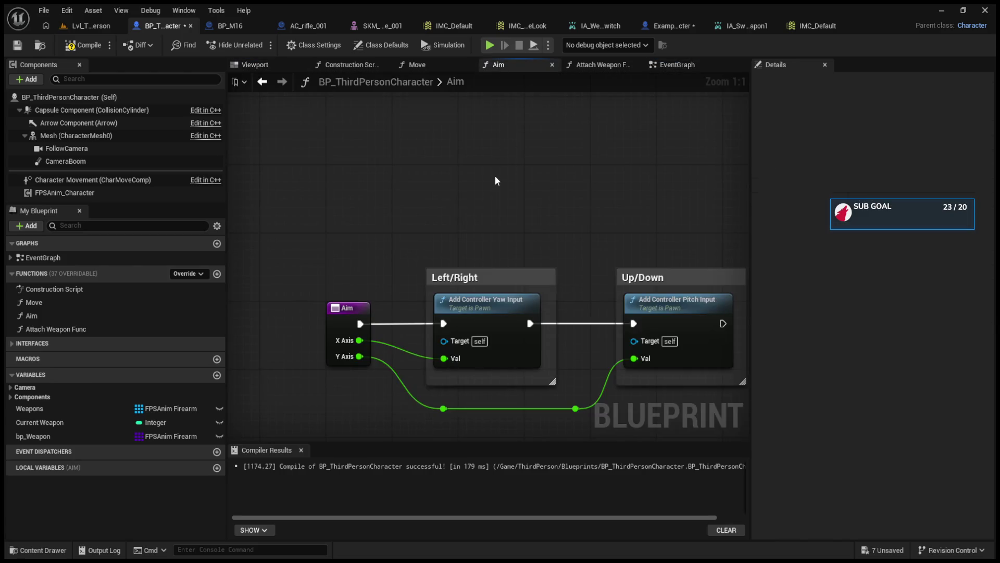
scroll(495, 178, "down", 2)
scroll(494, 177, "down", 4)
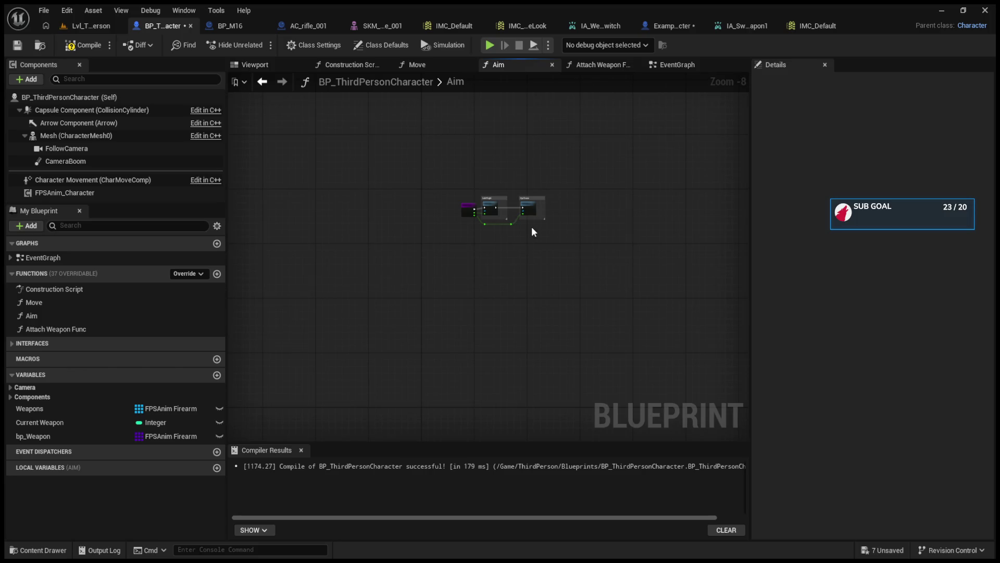
left_click(368, 67)
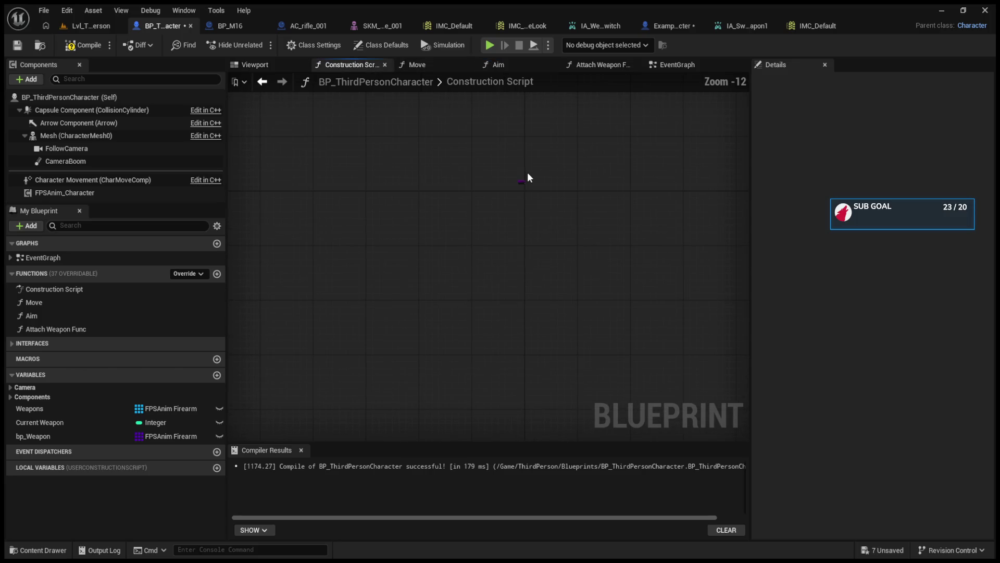
left_click(676, 64)
scroll(588, 280, "down", 5)
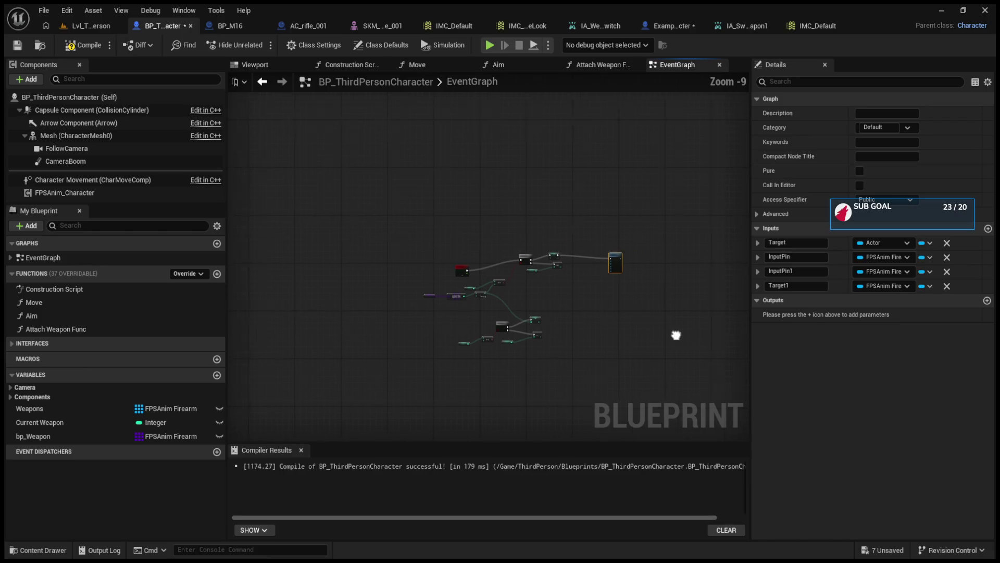
Review ExampleCharacter's BeginPlay, Init and Attach Actor To Component nodes, then select bp_Weapon.
left_click(670, 26)
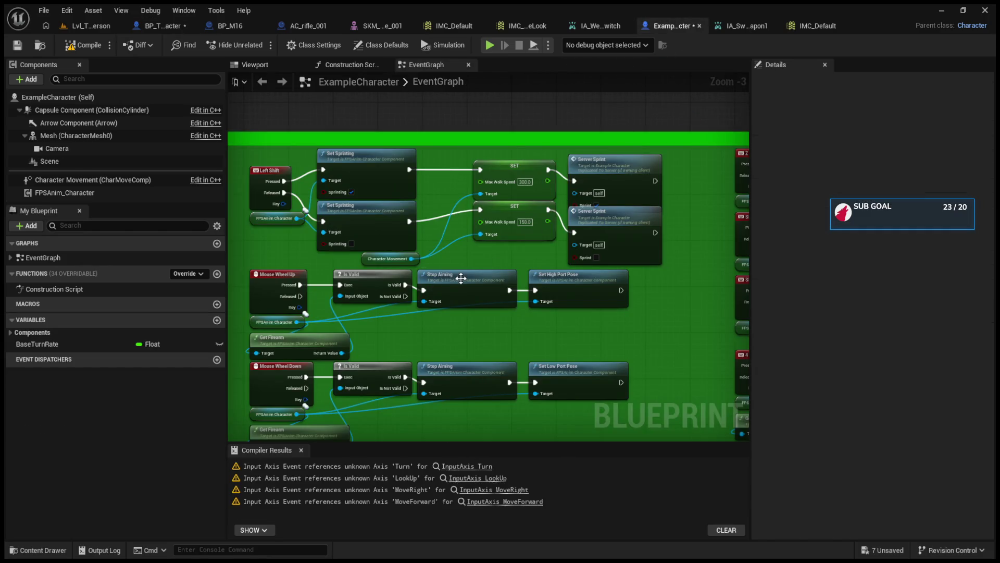
scroll(454, 319, "down", 2)
scroll(336, 245, "up", 8)
left_click_drag(336, 243, 586, 352)
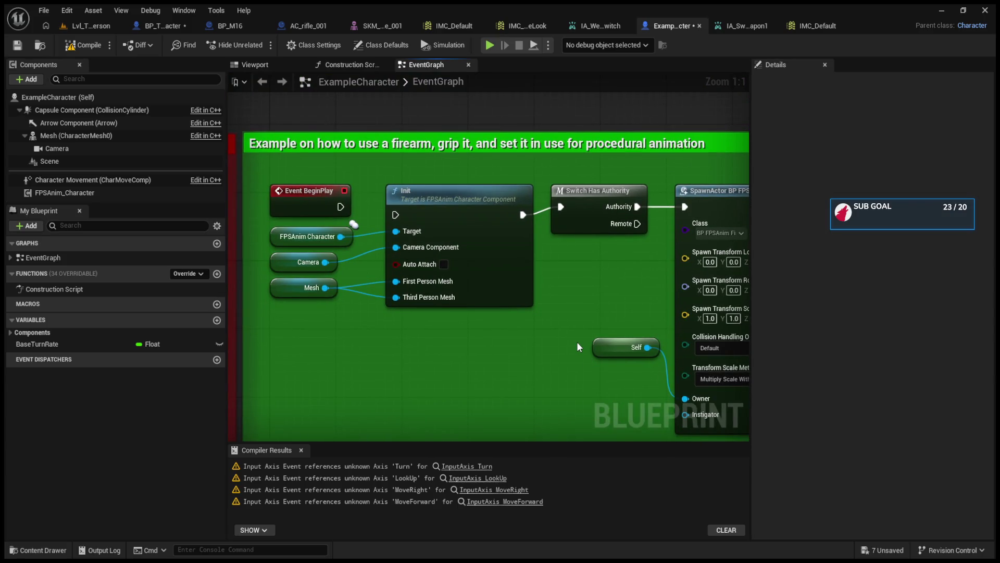
mouse_move(580, 270)
left_mouse_down()
mouse_move(647, 286)
mouse_move(473, 283)
mouse_move(639, 294)
left_mouse_up()
left_click(610, 23)
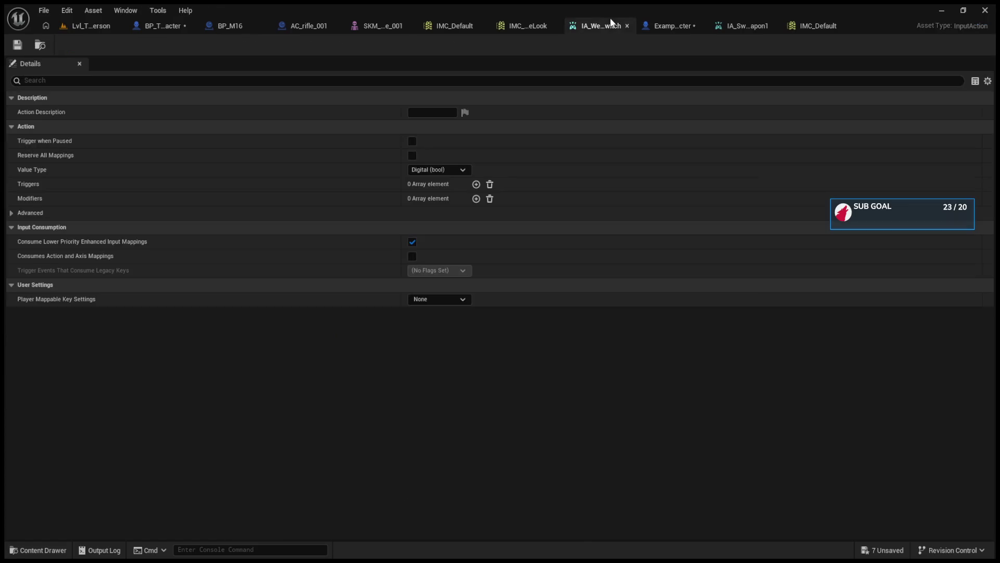
left_click(658, 23)
left_click(171, 21)
scroll(429, 234, "up", 3)
scroll(449, 259, "up", 2)
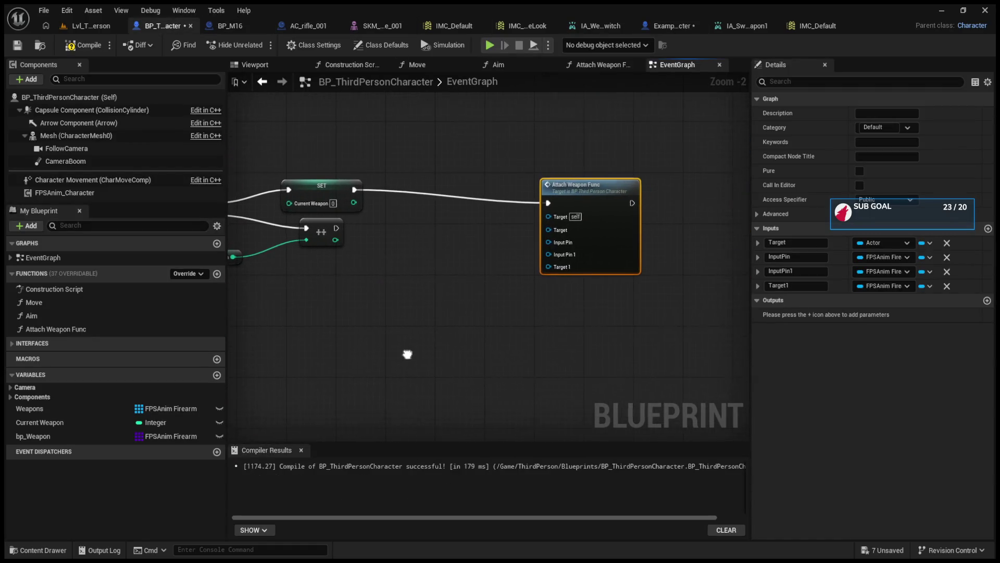
left_click(66, 435)
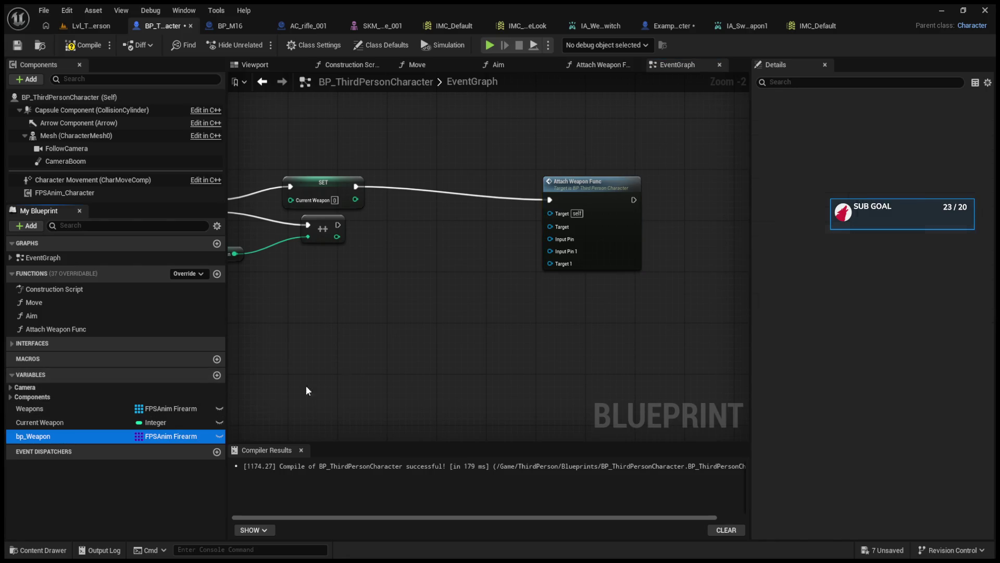
Add a bp_Weapon getter and wire its indexed weapon into Attach Weapon Func's Target.
mouse_move(400, 308)
left_mouse_down()
mouse_move(327, 295)
mouse_move(428, 296)
left_mouse_up()
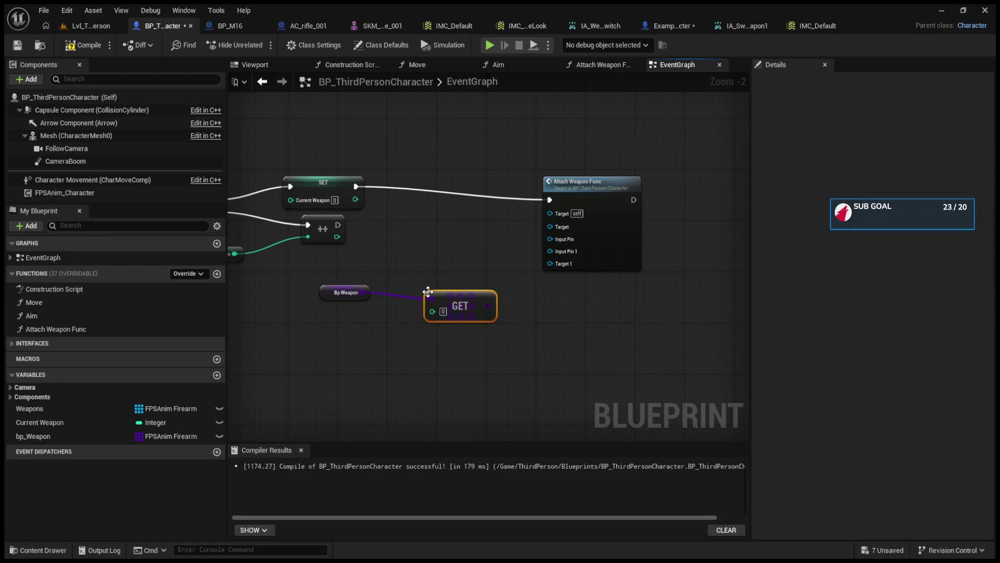
left_click_drag(489, 306, 558, 214)
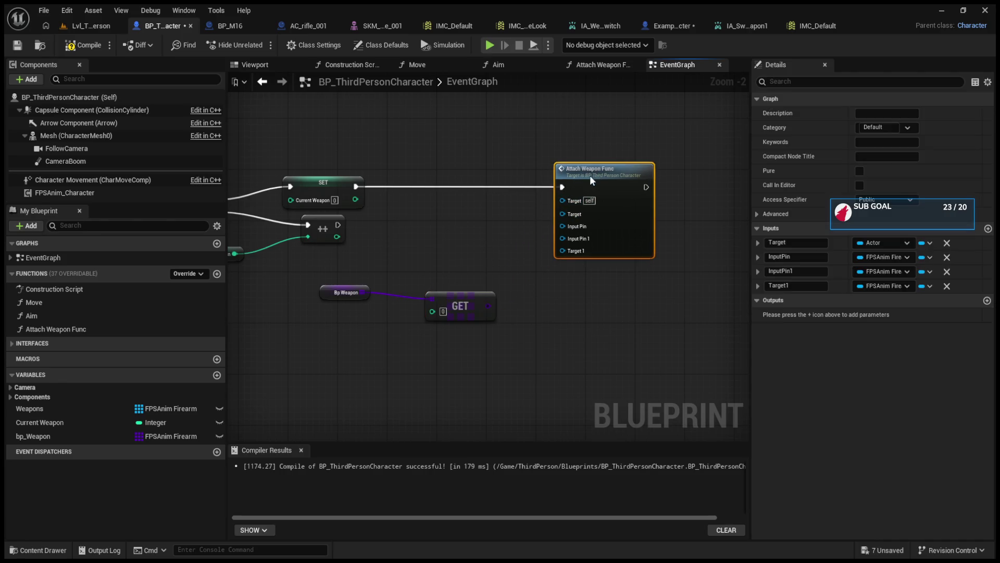
double_click(588, 182)
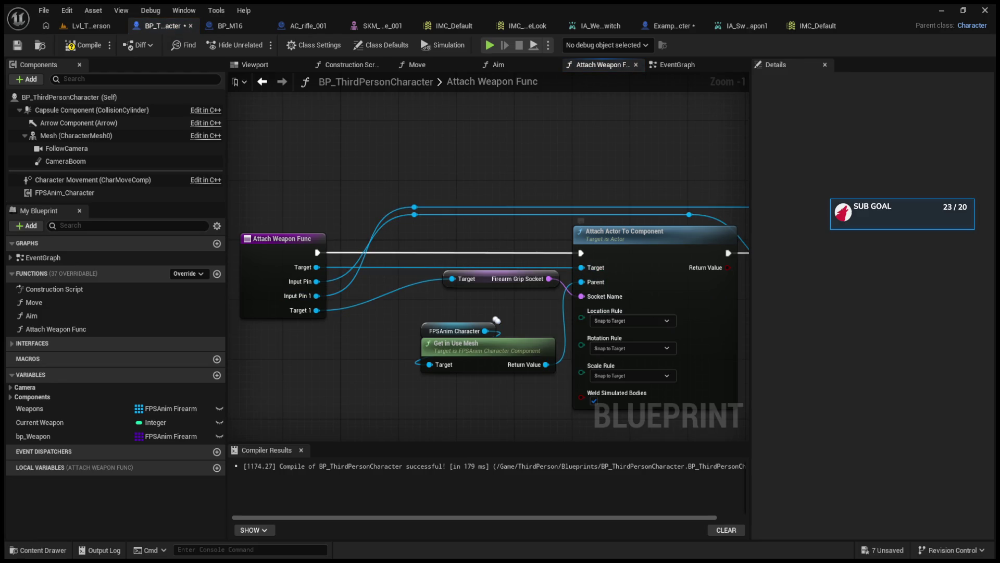
left_click(262, 82)
Index the Bp Weapon GET with Current Weapon and add a Get Actor List from Component List node.
left_click(428, 321)
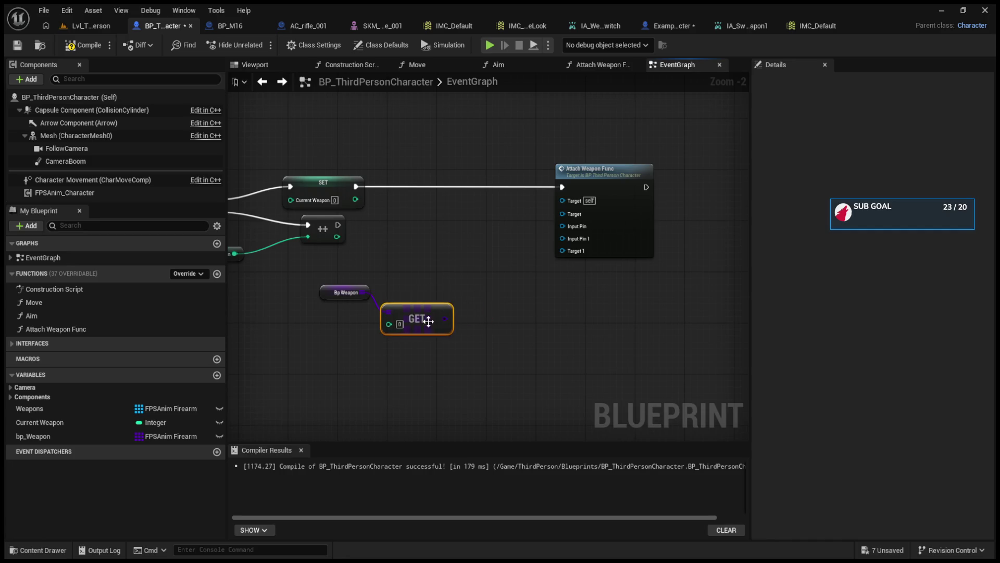
left_click_drag(446, 319, 492, 301)
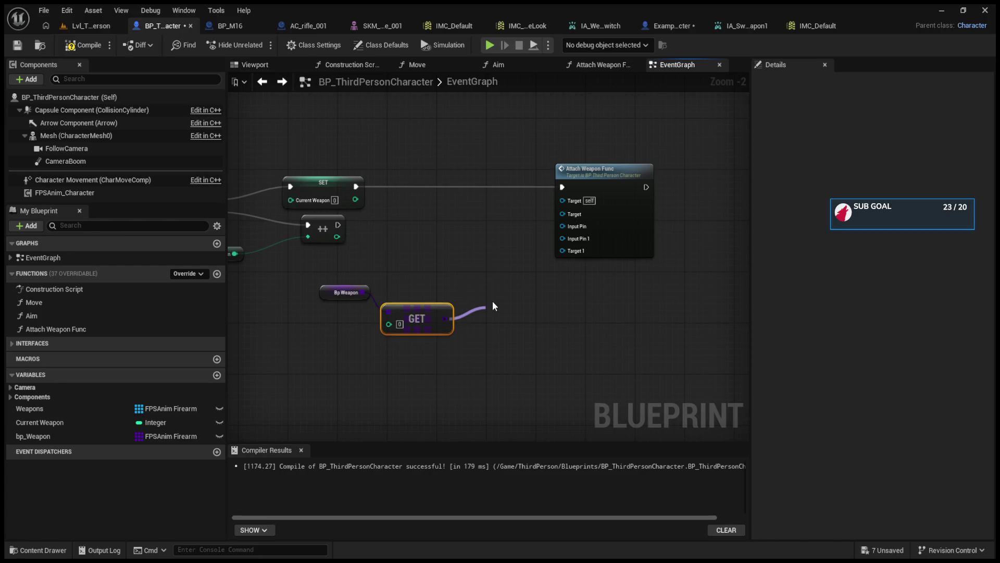
mouse_move(486, 307)
left_mouse_down()
mouse_move(505, 284)
mouse_move(524, 291)
left_mouse_up()
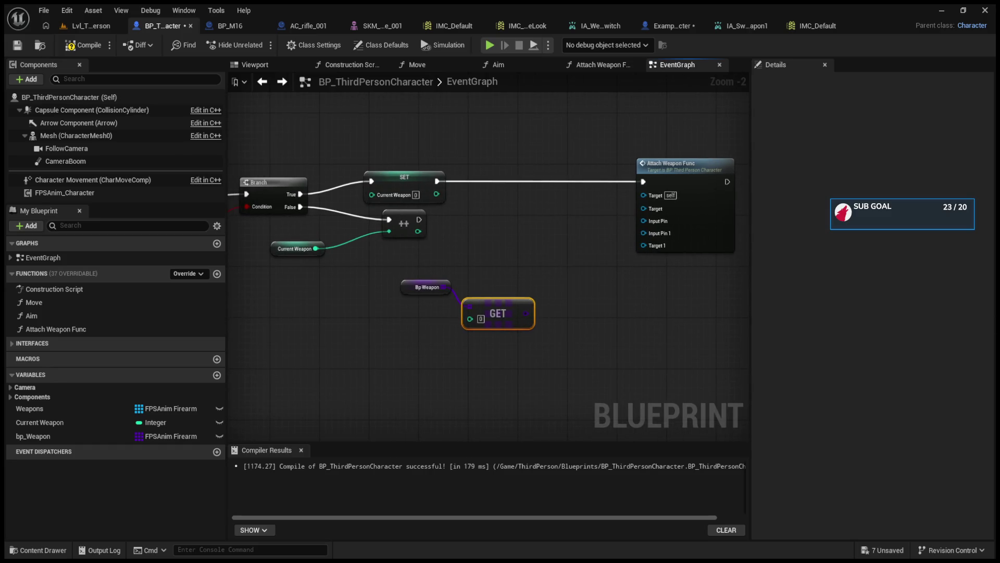
left_click(39, 422)
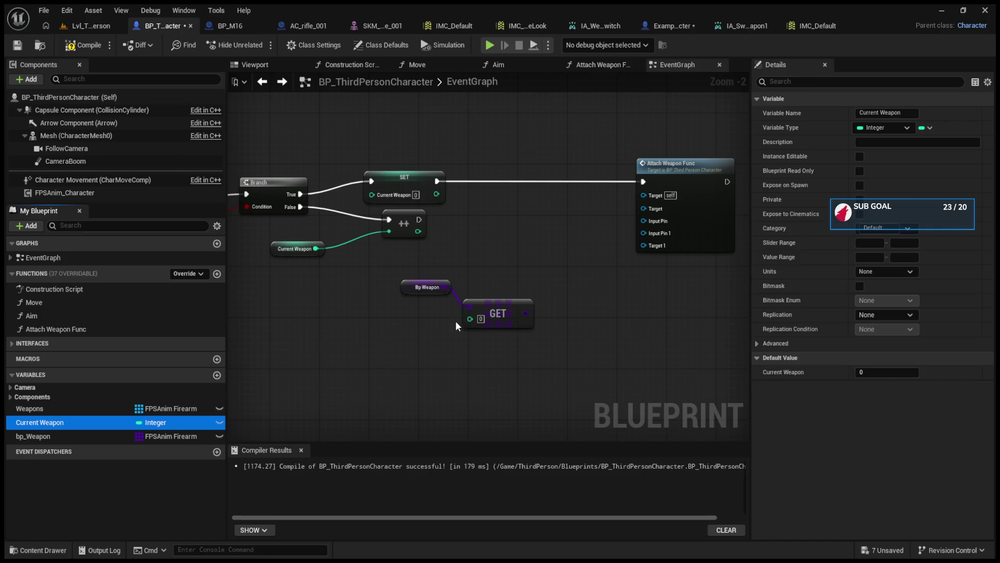
mouse_move(469, 321)
left_mouse_down()
mouse_move(541, 290)
mouse_move(526, 270)
left_mouse_up()
left_click(524, 316)
left_click_drag(524, 317, 562, 269)
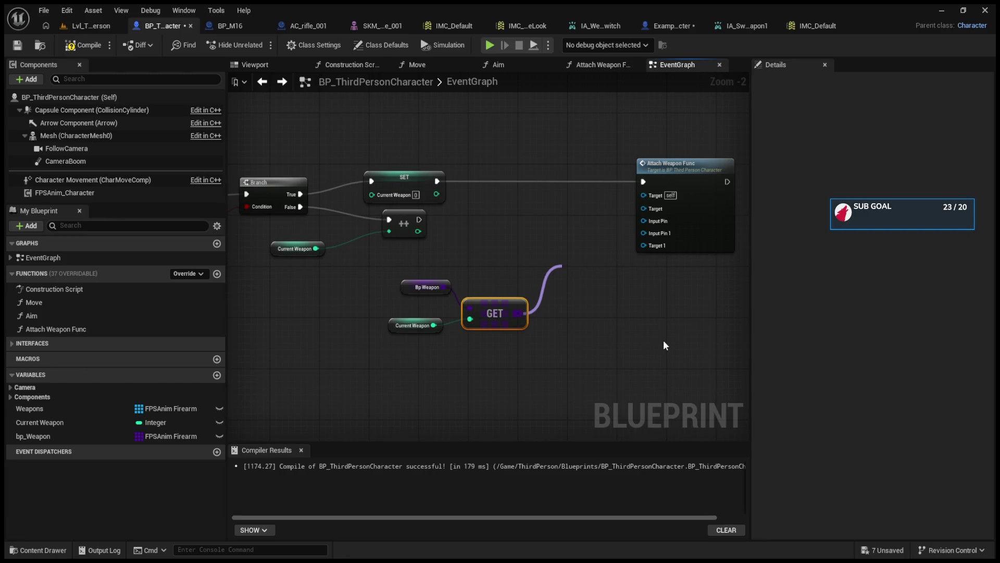
left_click(661, 324)
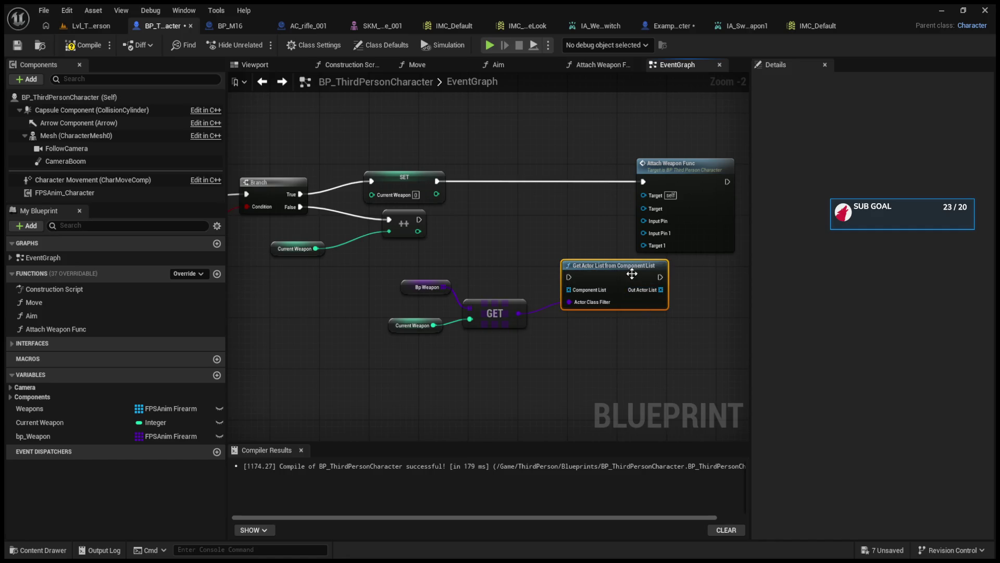
Rearrange the Get Actor List, Attach Weapon Func and Bp Weapon GET nodes in the graph.
left_click_drag(632, 274, 605, 303)
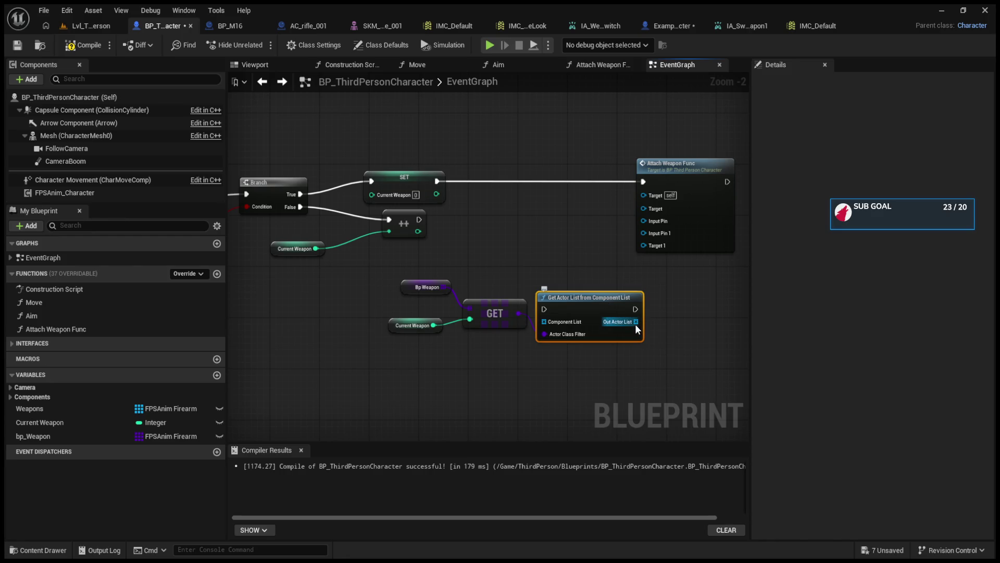
left_click_drag(636, 324, 531, 343)
mouse_move(600, 185)
left_mouse_down()
mouse_move(643, 159)
mouse_move(723, 139)
left_mouse_up()
mouse_move(526, 327)
left_mouse_down()
mouse_move(408, 334)
mouse_move(533, 326)
left_mouse_up()
left_click_drag(399, 274, 474, 347)
left_click(542, 327, "ctrl")
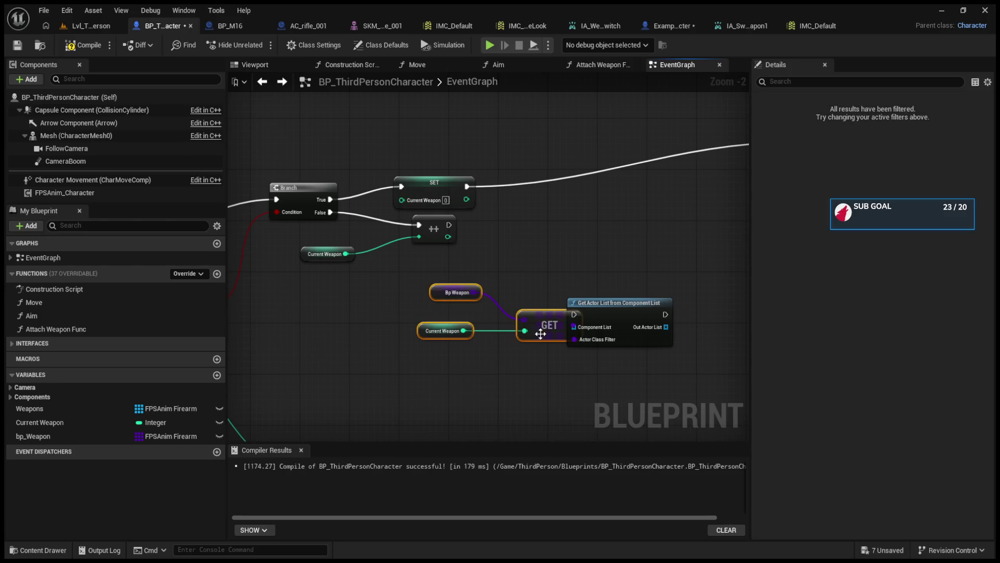
left_click_drag(541, 326, 437, 333)
left_click(529, 314)
mouse_move(605, 313)
left_mouse_down()
mouse_move(570, 289)
mouse_move(485, 299)
left_mouse_up()
left_click_drag(591, 284, 455, 307)
Wire Out Actor List through a new GET and a reroute into Attach Weapon Func's Target.
left_click_drag(385, 313, 524, 311)
left_click_drag(581, 323, 662, 179)
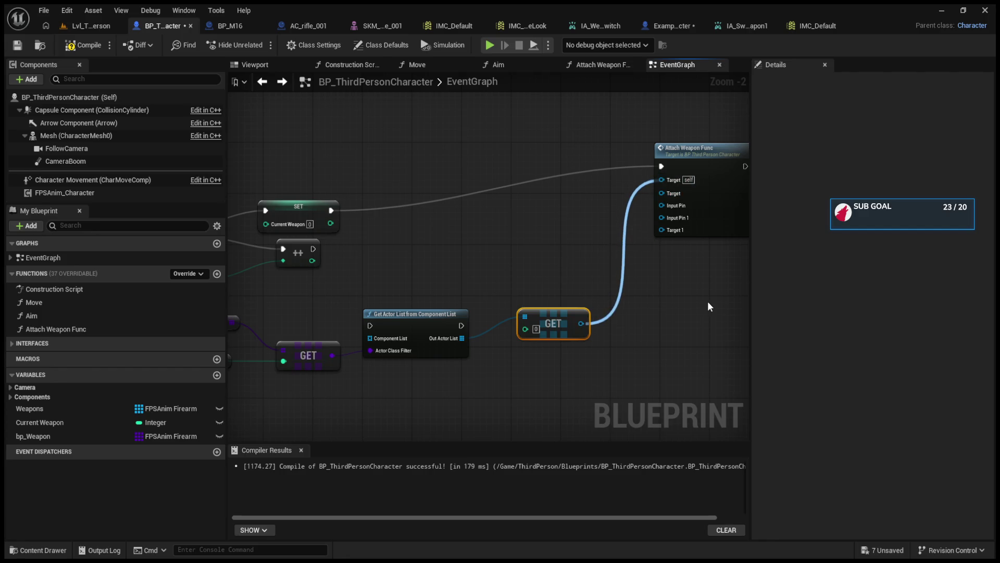
key("ctrl+z")
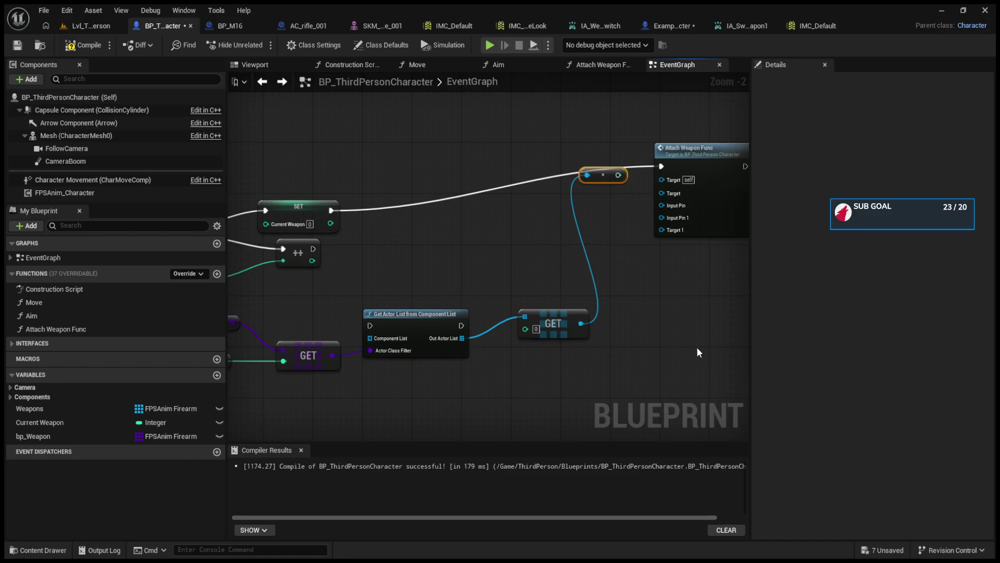
left_click_drag(616, 178, 674, 180)
Delete the reroute, the Get Actor List node and the leftover actor-list GET.
key("Delete")
left_click(443, 313)
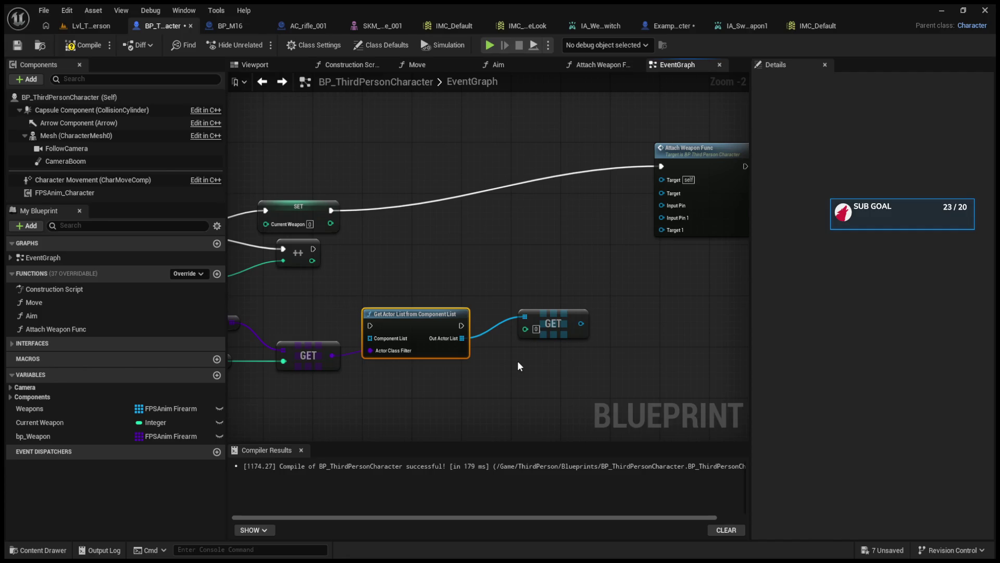
key("Delete")
left_click(553, 324)
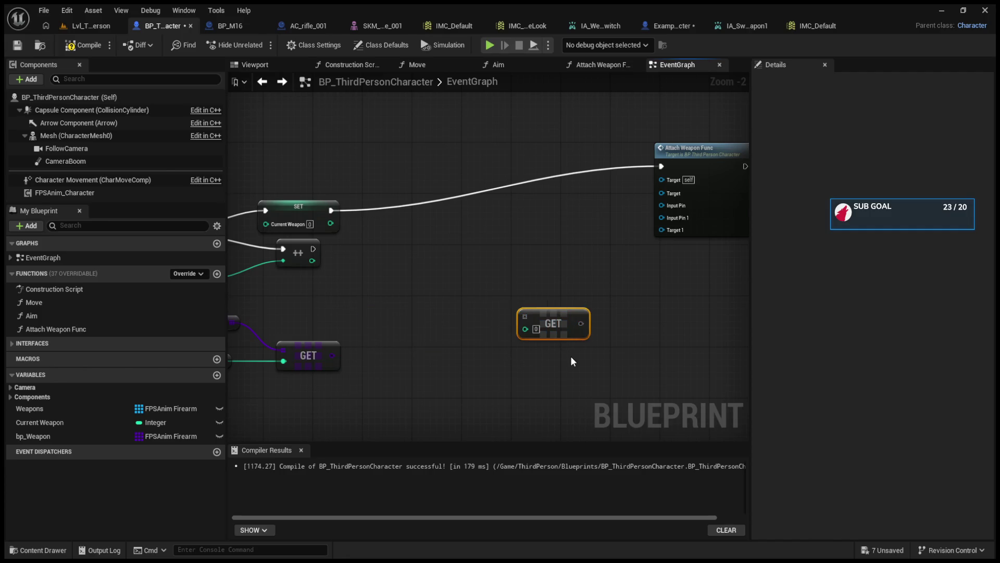
key("Delete")
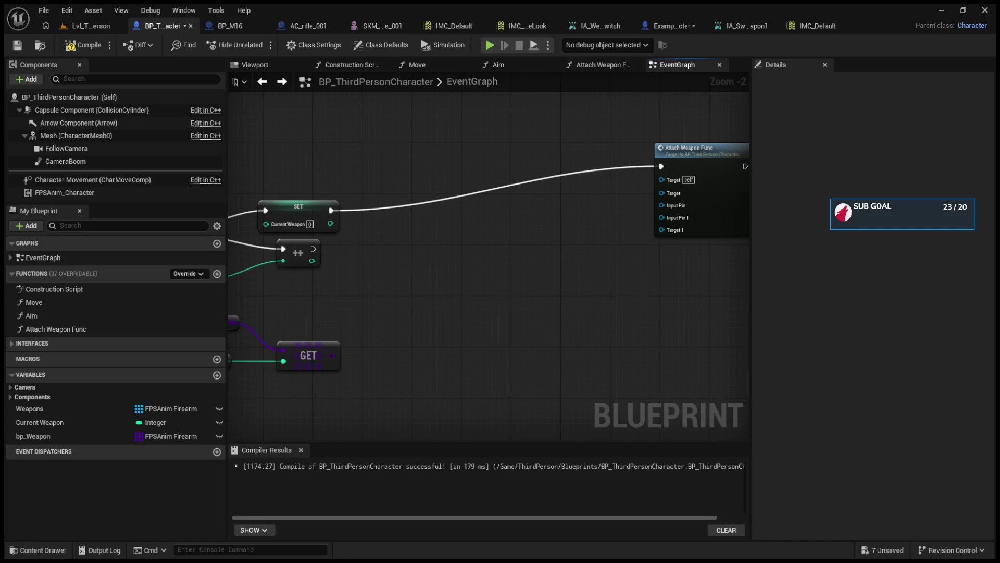
left_click_drag(543, 287, 597, 306)
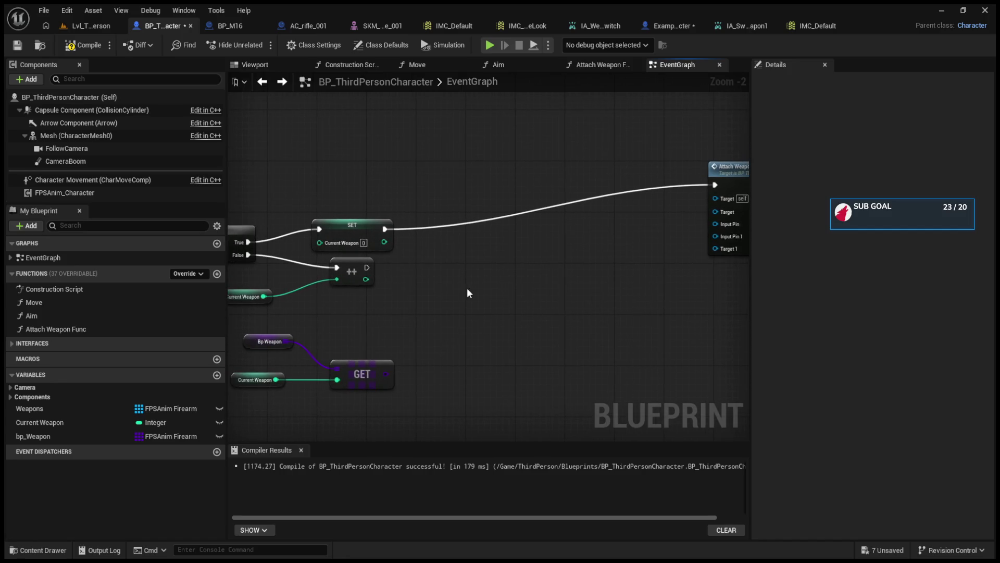
Drag in an FPSAnim Character getter and add a Get Firearm node from it.
mouse_move(65, 192)
left_mouse_down()
mouse_move(414, 348)
mouse_move(392, 319)
mouse_move(455, 334)
left_mouse_up()
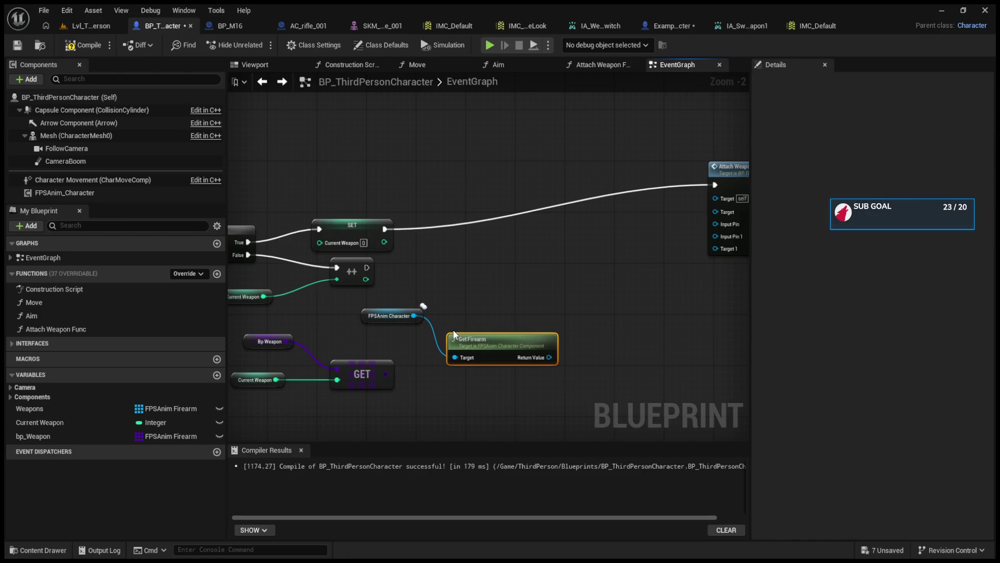
scroll(454, 334, "up", 2)
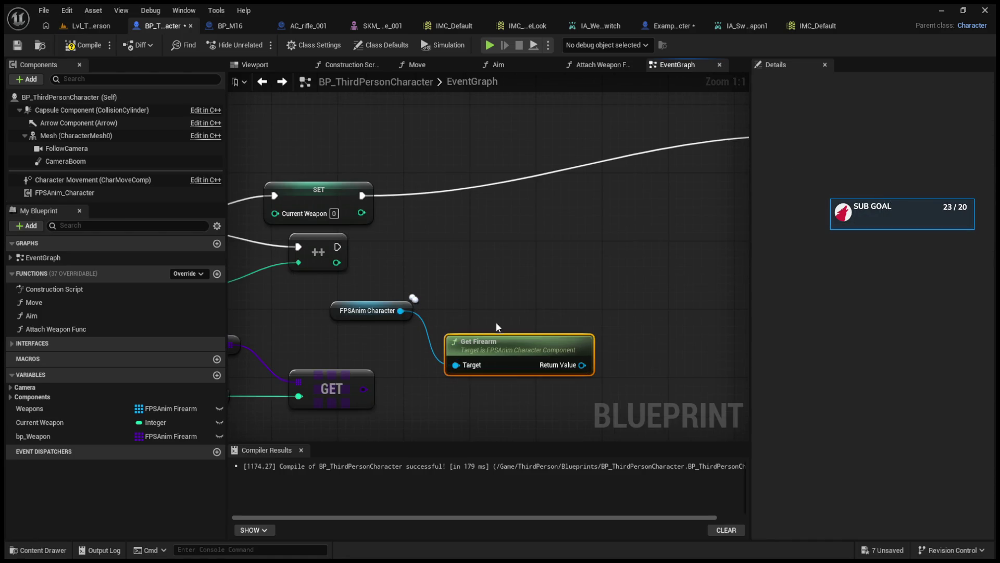
left_click_drag(496, 322, 286, 290)
mouse_move(358, 334)
left_mouse_down()
mouse_move(505, 176)
mouse_move(583, 123)
left_mouse_up()
left_click_drag(347, 235, 430, 198)
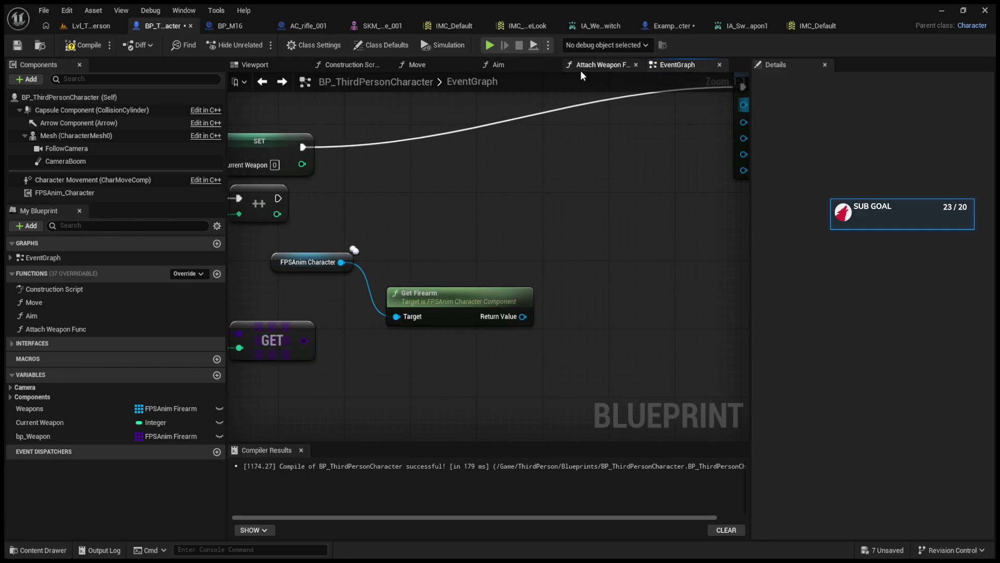
Check the Attach Weapon Func graph, then go back to the EventGraph.
left_click(580, 68)
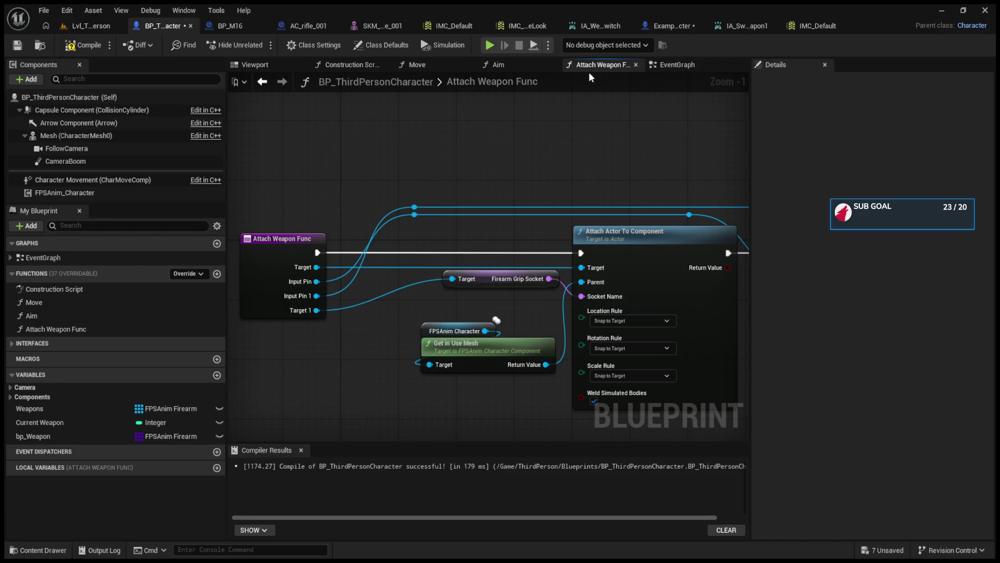
left_click(674, 64)
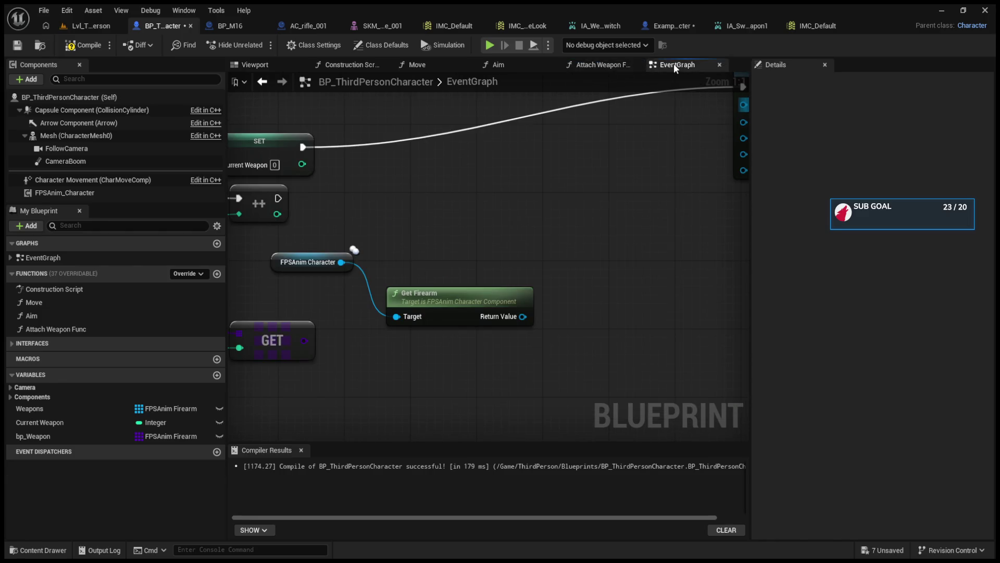
left_click(593, 66)
left_click(676, 66)
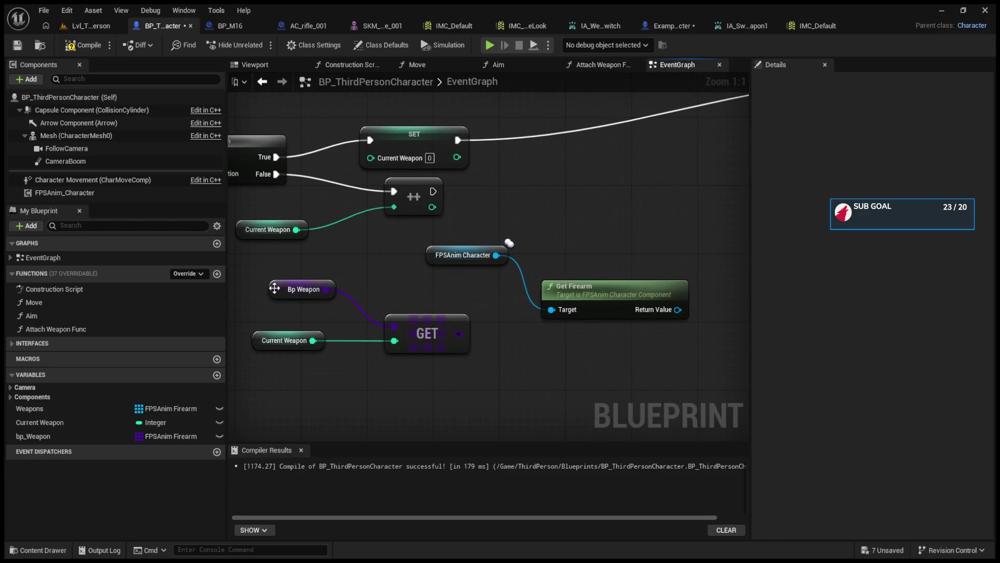
Check the Weapons variable's default array and compile BP_ThirdPersonCharacter.
scroll(275, 289, "down", 2)
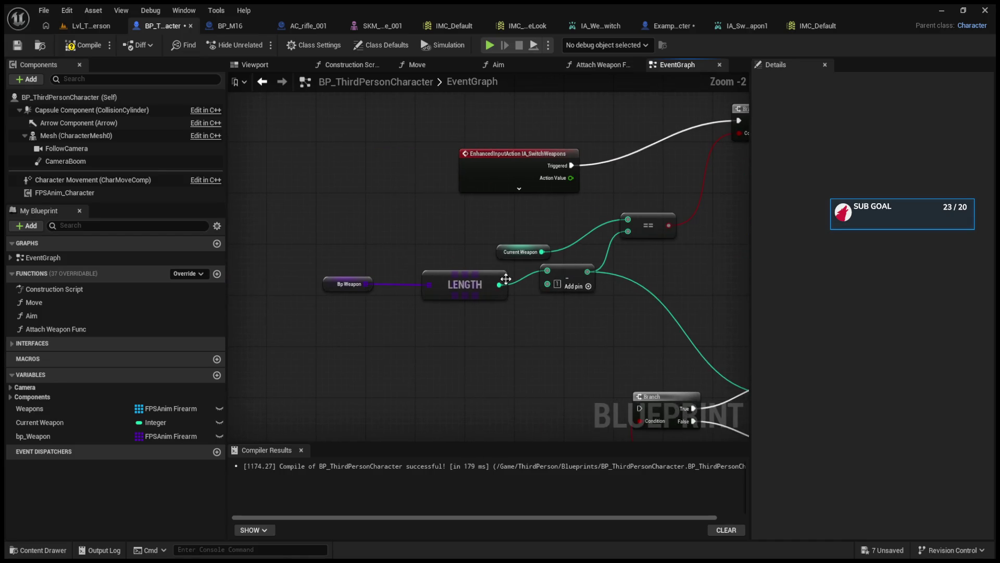
left_click(76, 411)
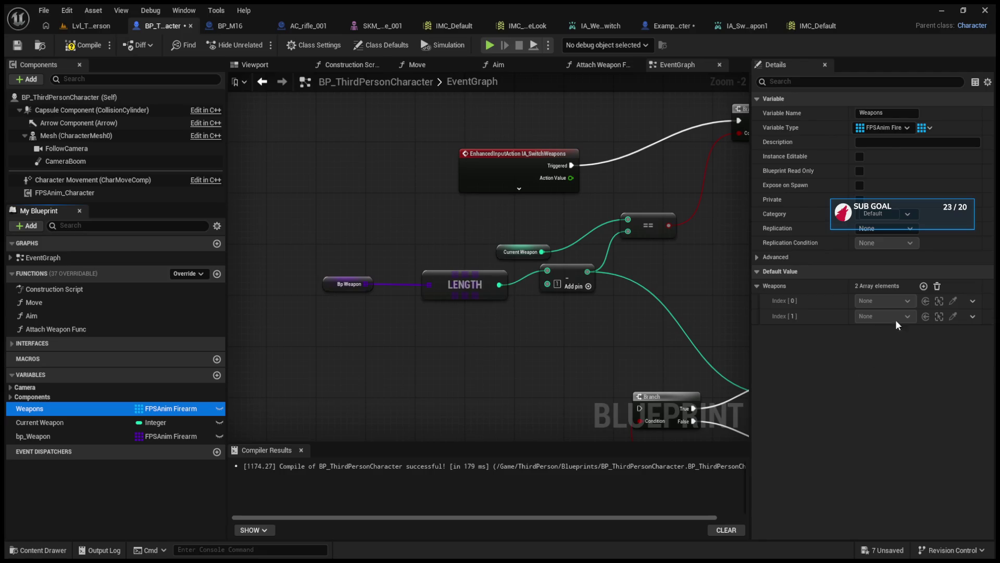
left_click(890, 301)
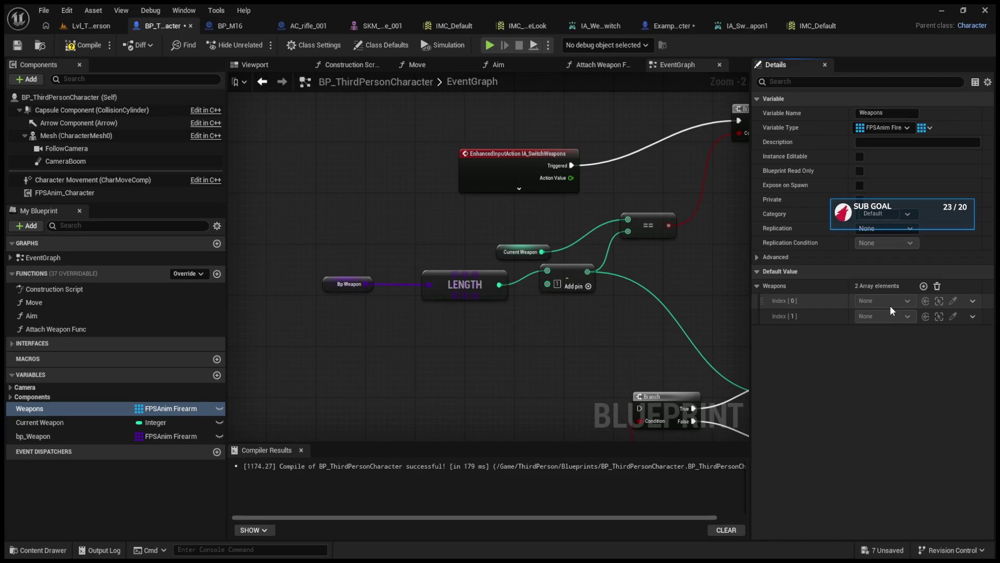
left_click(84, 45)
Shift the BeginPlay chain left and place FPSAnim Character and Follow Camera beside Init.
scroll(550, 344, "down", 8)
scroll(541, 302, "up", 5)
scroll(485, 308, "up", 2)
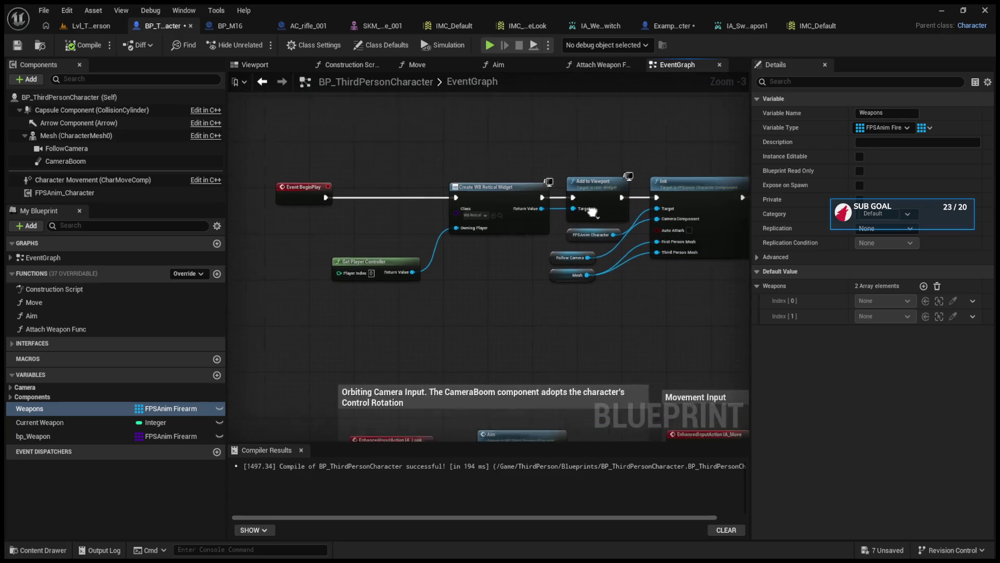
left_click_drag(592, 211, 568, 212)
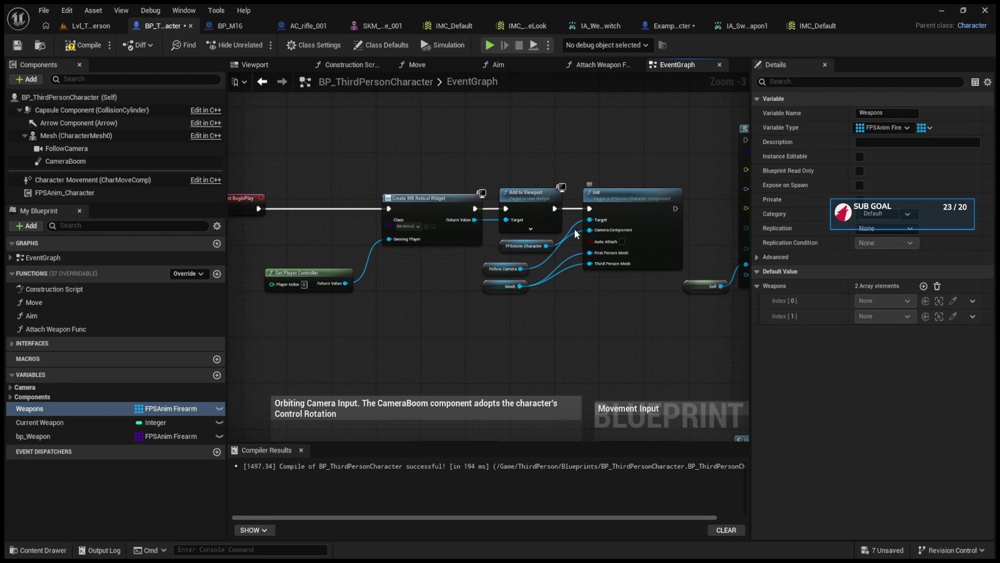
left_click_drag(294, 172, 709, 284)
mouse_move(659, 197)
left_mouse_down()
mouse_move(464, 215)
mouse_move(648, 197)
left_mouse_up()
left_click(464, 215)
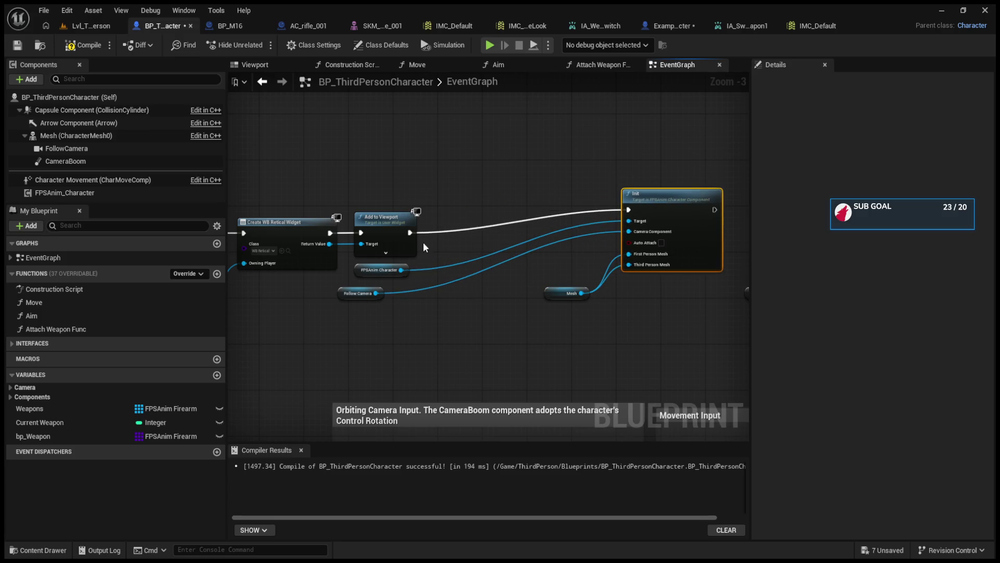
left_click(370, 270)
left_click(349, 294, "ctrl")
left_click_drag(349, 295, 531, 278)
Move Init with its getter nodes left and select the whole BeginPlay cluster.
left_click_drag(511, 184, 677, 326)
mouse_move(658, 204)
left_mouse_down()
mouse_move(527, 214)
mouse_move(483, 230)
left_mouse_up()
left_click(385, 303)
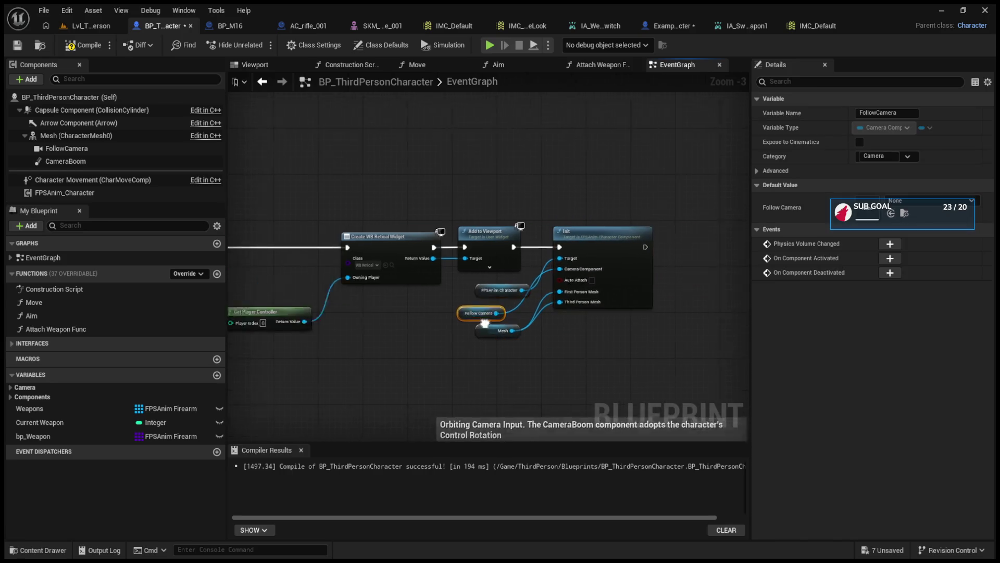
left_click(280, 243)
scroll(358, 235, "down", 5)
mouse_move(339, 218)
left_mouse_down()
mouse_move(458, 273)
mouse_move(449, 237)
mouse_move(391, 335)
mouse_move(431, 418)
mouse_move(236, 425)
mouse_move(313, 338)
left_mouse_up()
scroll(417, 302, "up", 5)
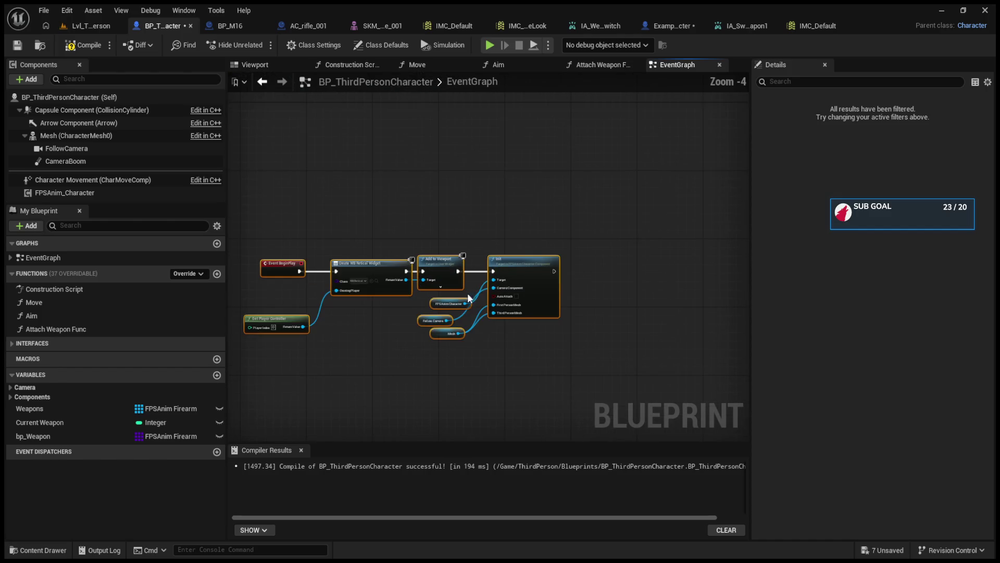
scroll(481, 329, "up", 1)
Create two new variables named Primary Weapon and Secondary Weapon.
left_click(495, 344)
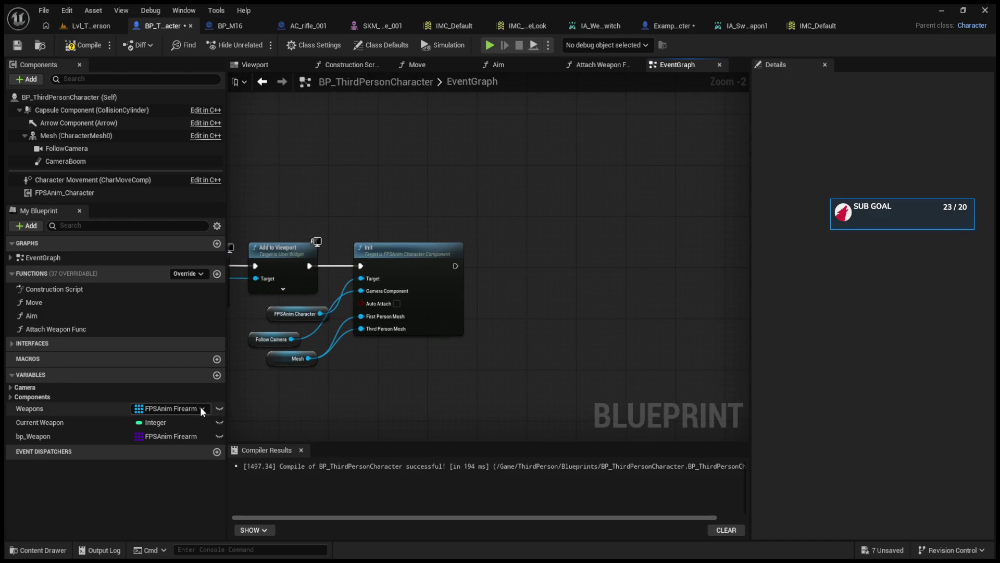
left_click(219, 376)
type("Primary")
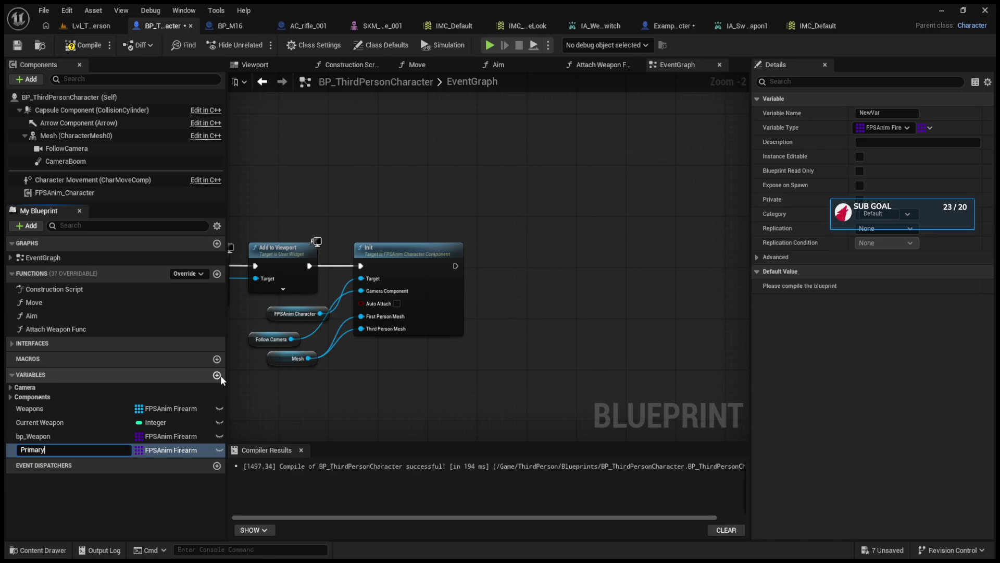
type(" Weapon")
key("Return")
left_click(217, 375)
type("Se")
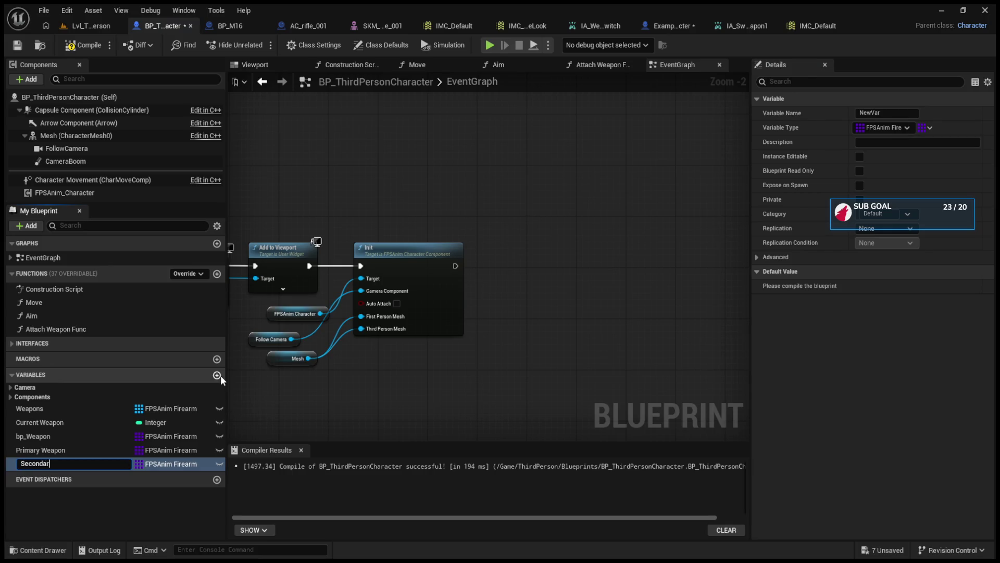
type("y Weapon")
key("Return")
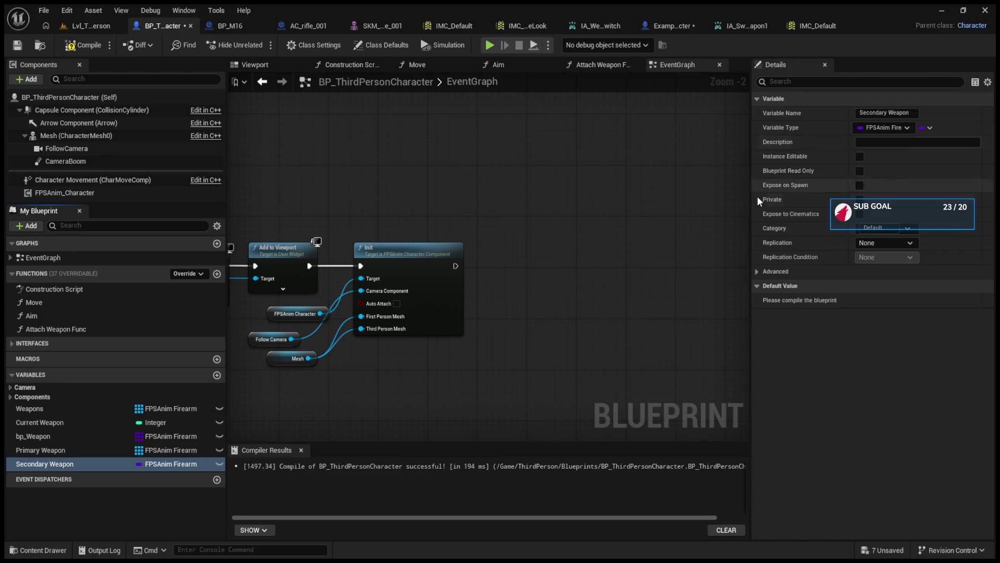
Make Primary Weapon and Secondary Weapon single FPSAnim Firearm values instead of arrays.
left_click(70, 438)
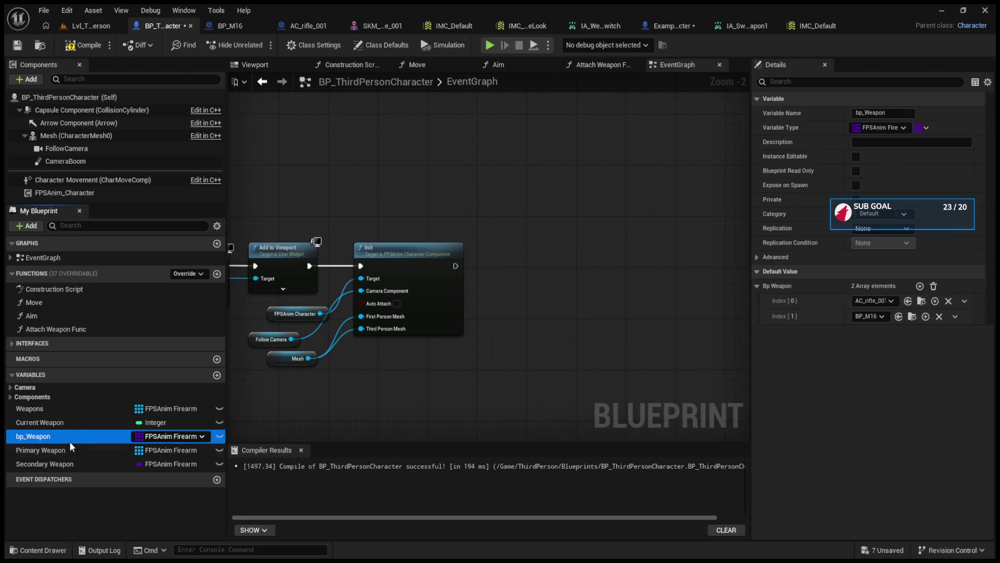
left_click(69, 450)
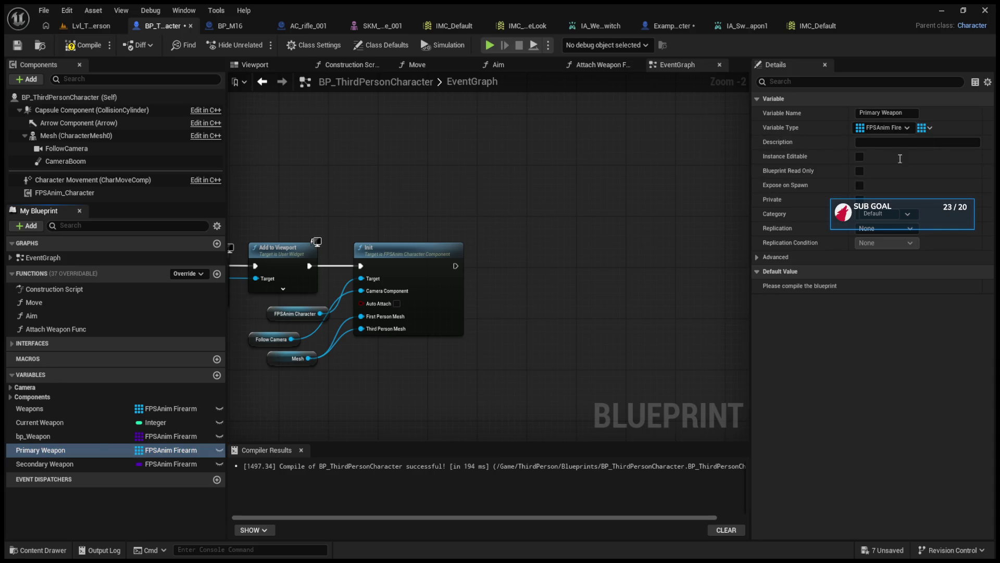
left_click(94, 464)
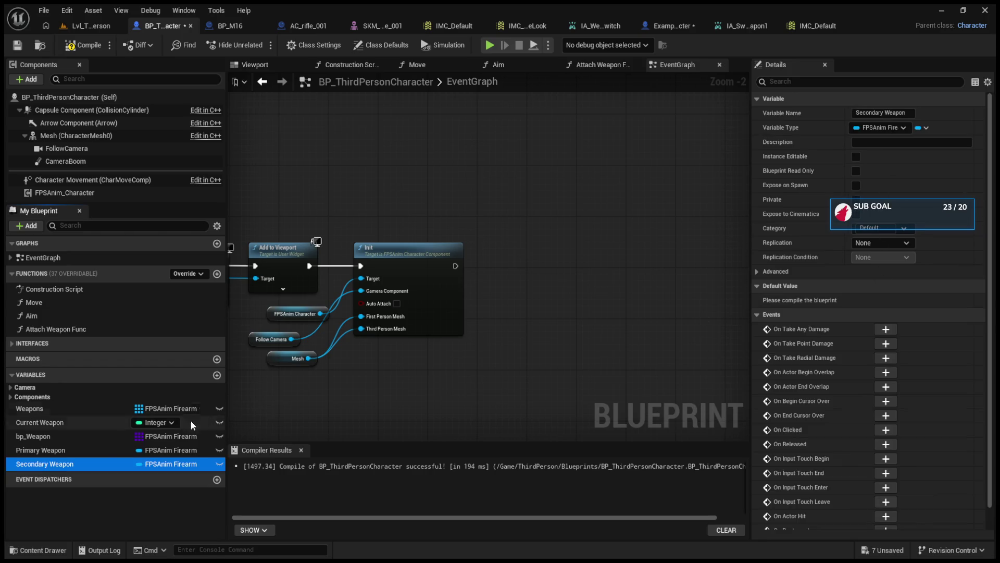
left_click(85, 451)
Place Primary and Secondary Weapon getters in the graph, then delete them.
mouse_move(582, 241)
left_mouse_down()
mouse_move(581, 252)
mouse_move(578, 241)
left_mouse_up()
left_click_drag(188, 464, 576, 284)
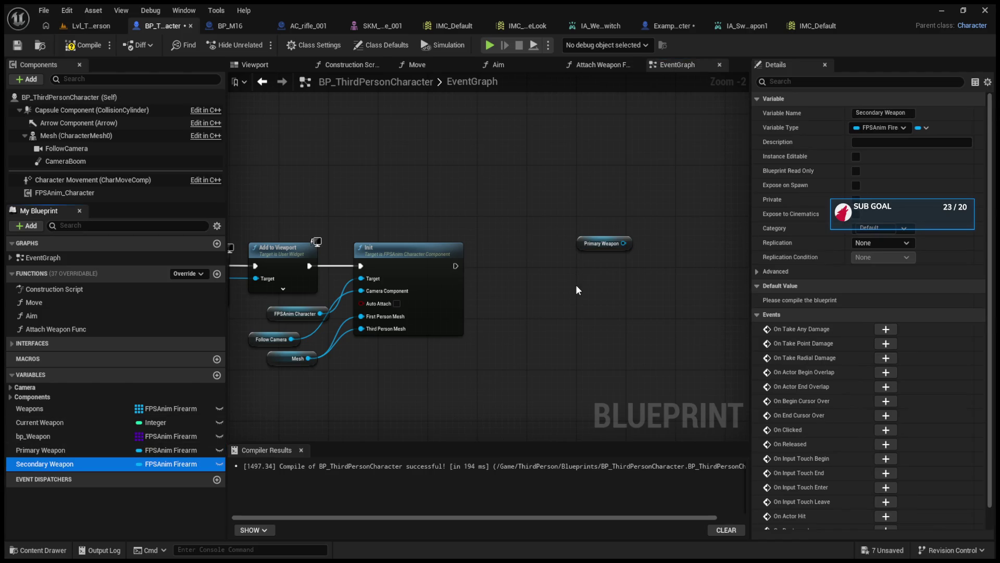
left_click(583, 307)
left_click_drag(551, 214, 652, 351)
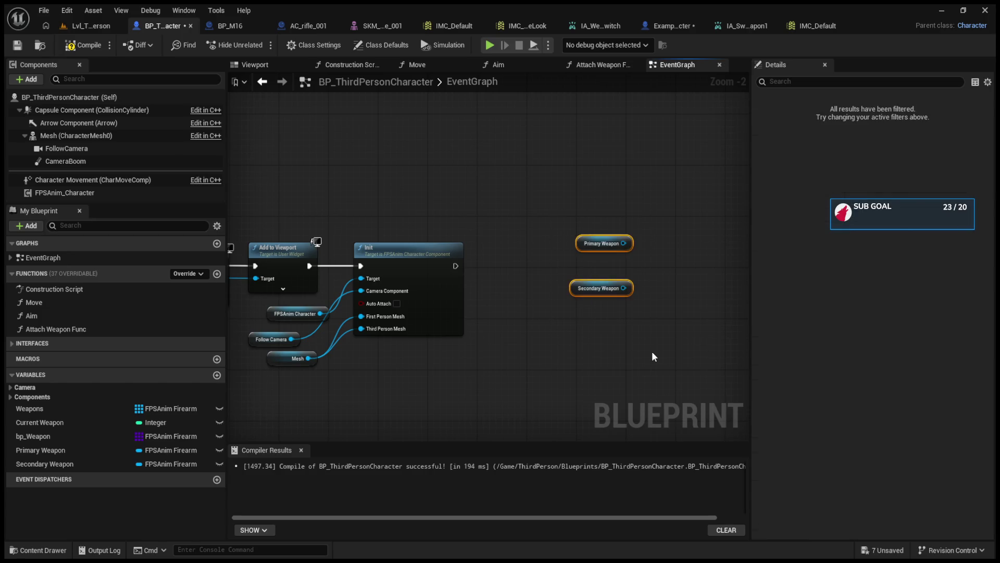
key("Delete")
Add SET nodes for Secondary Weapon and Primary Weapon beside Init.
left_click(78, 463)
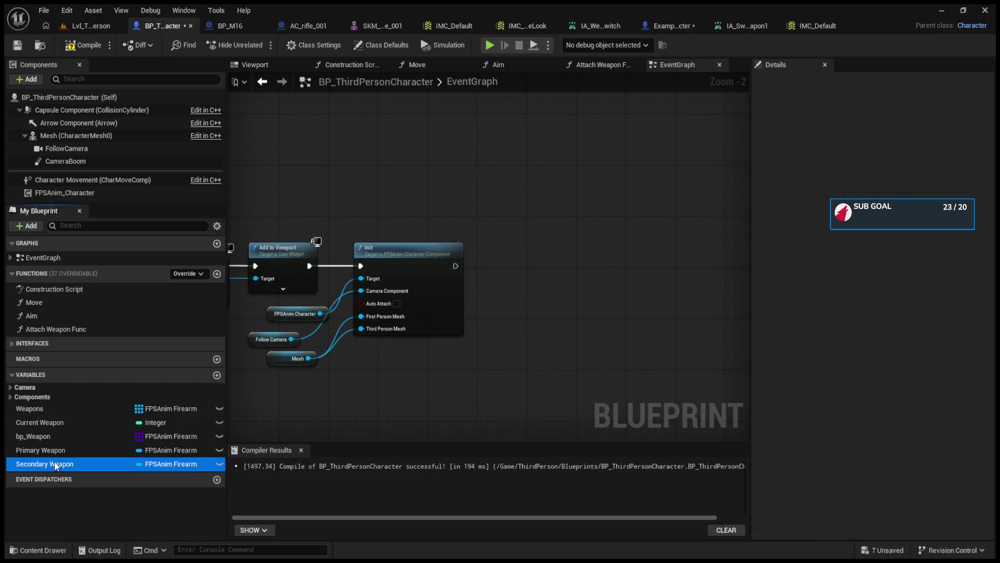
left_click_drag(633, 277, 633, 276)
left_click(89, 449)
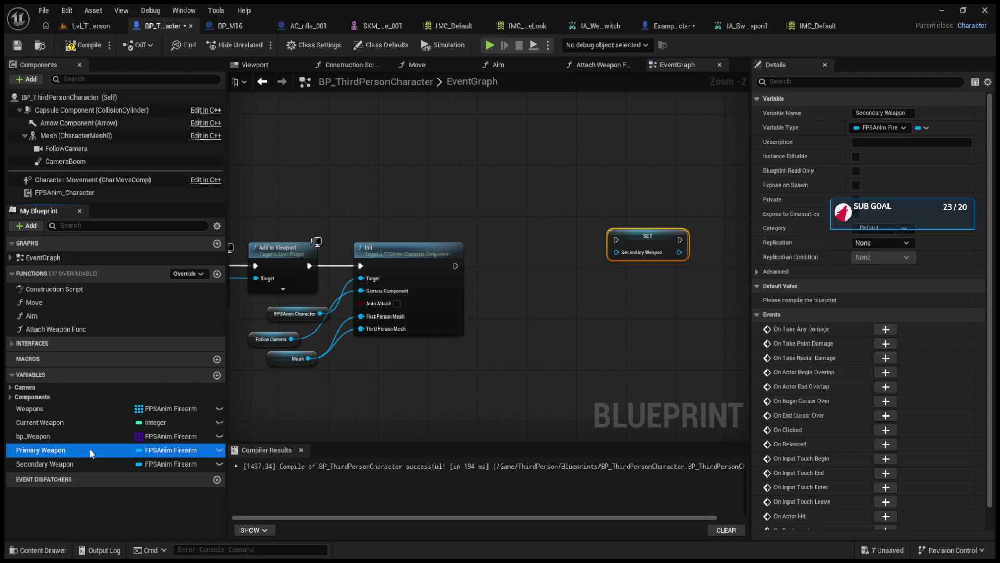
left_click(627, 312)
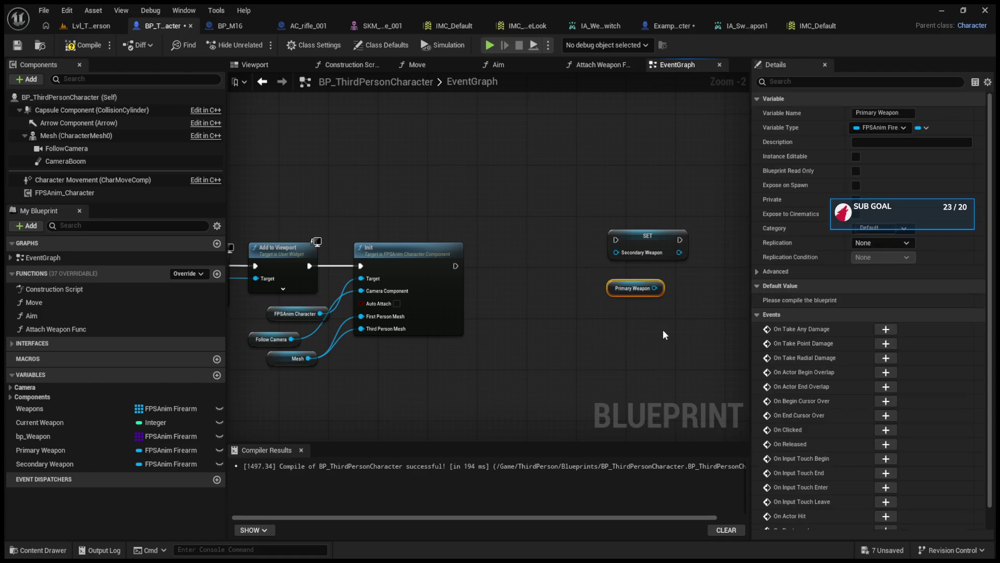
left_click(90, 450)
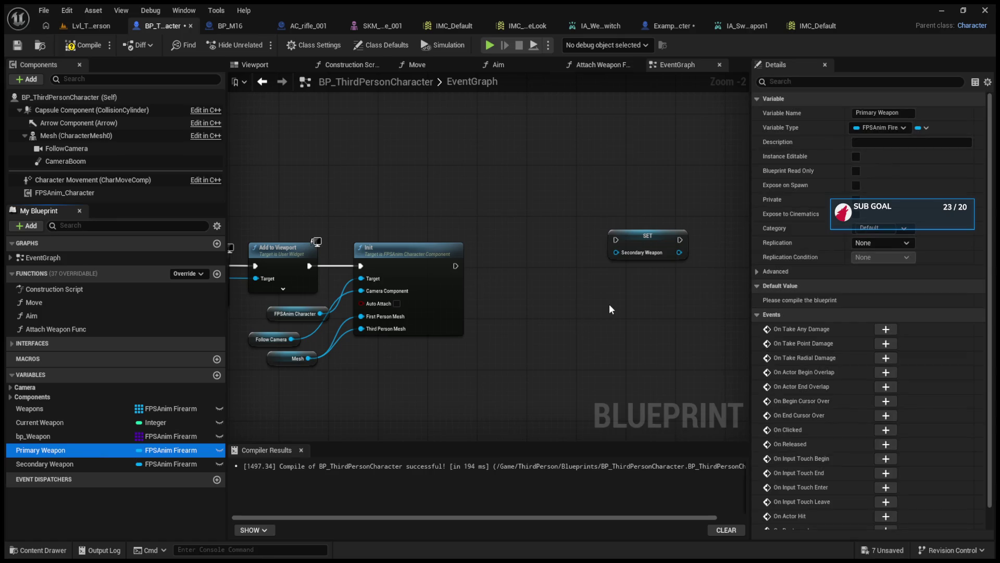
left_click_drag(610, 309, 622, 339)
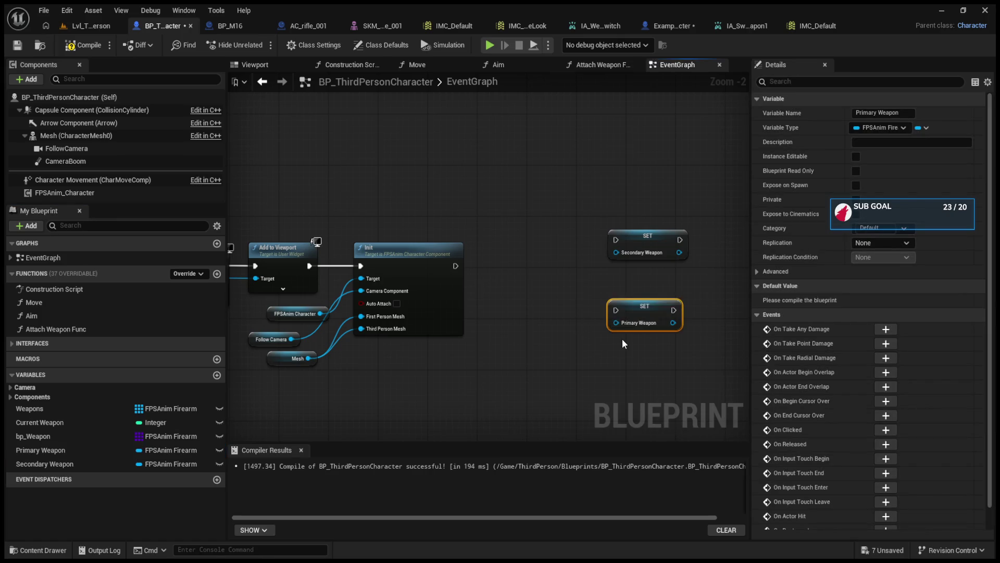
Move the SpawnActor BP M16 node next to the bp_Weapon GET.
scroll(623, 339, "down", 4)
scroll(446, 312, "down", 6)
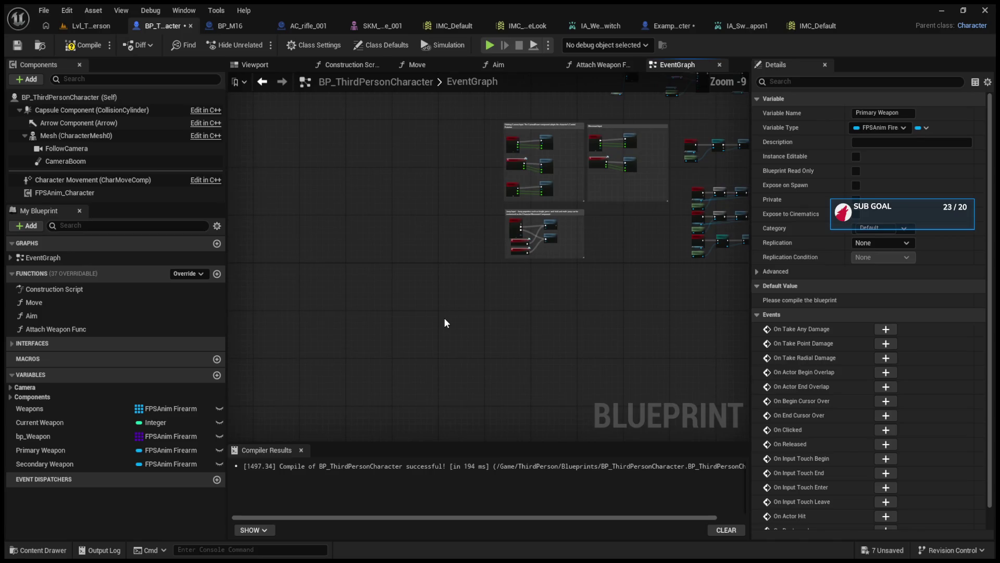
scroll(516, 211, "up", 5)
scroll(487, 290, "up", 5)
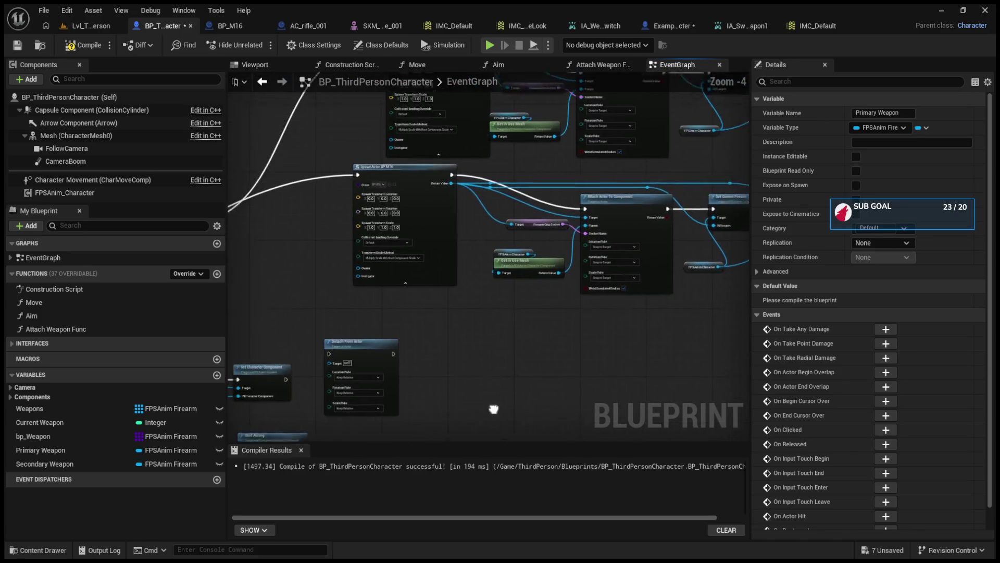
left_click(427, 189)
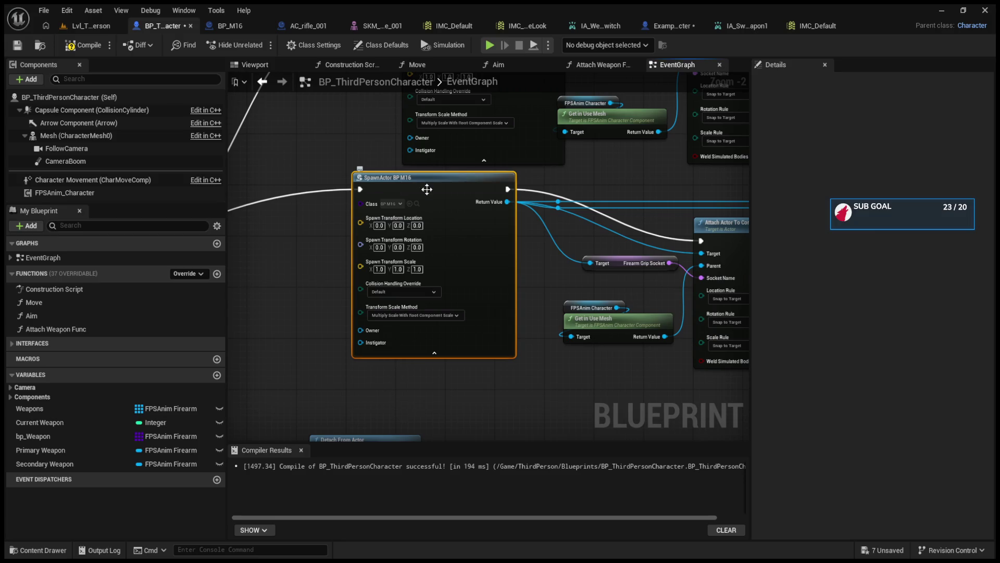
scroll(323, 328, "down", 10)
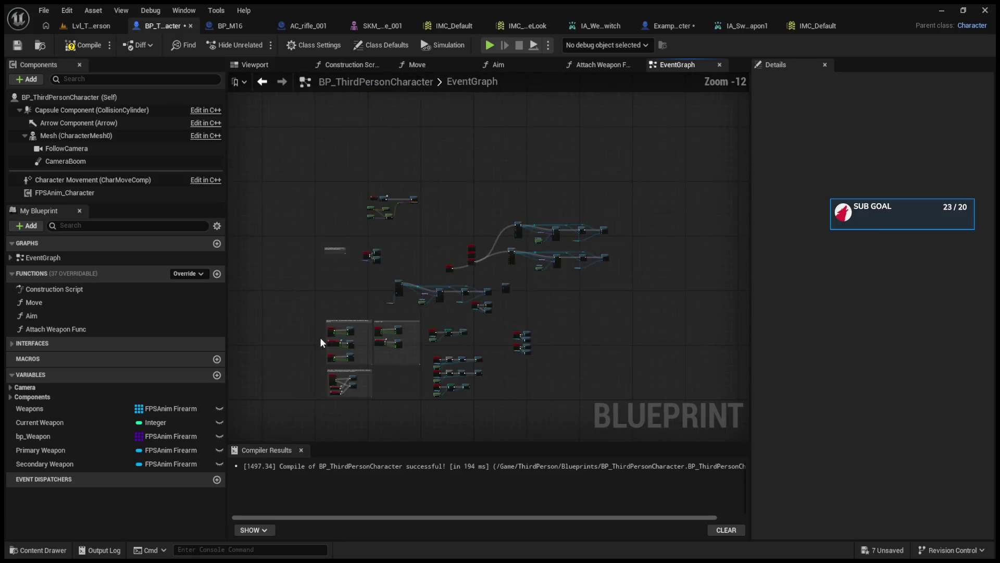
scroll(410, 330, "up", 10)
mouse_move(410, 334)
left_mouse_down()
mouse_move(475, 86)
mouse_move(469, 286)
mouse_move(508, 271)
mouse_move(578, 312)
mouse_move(564, 244)
left_mouse_up()
scroll(469, 286, "down", 3)
scroll(408, 234, "up", 3)
mouse_move(357, 224)
left_mouse_down()
mouse_move(676, 282)
mouse_move(648, 263)
left_mouse_up()
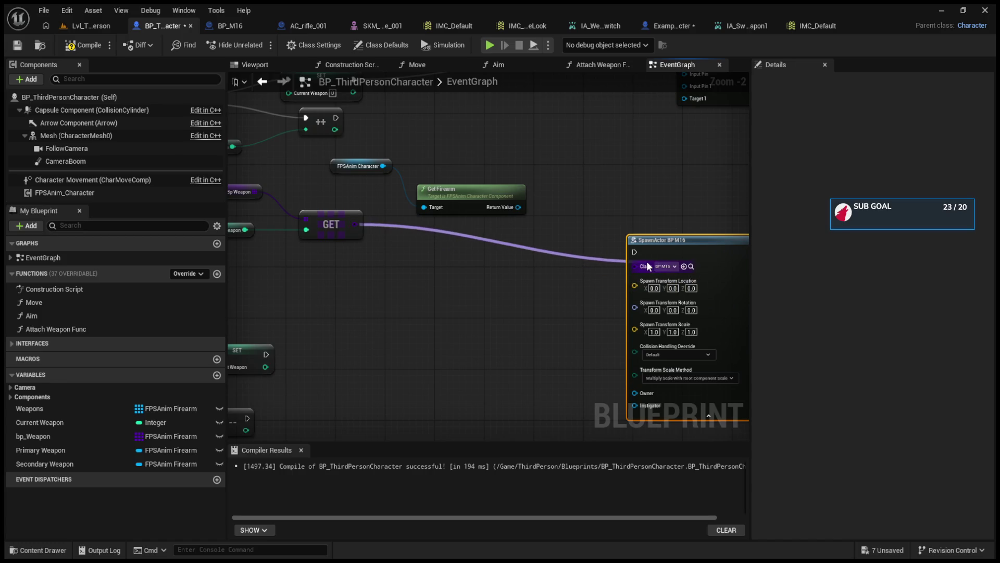
Delete the FPSAnim Character and Get Firearm nodes.
mouse_move(646, 261)
left_mouse_down()
mouse_move(429, 264)
mouse_move(542, 236)
left_mouse_up()
mouse_move(524, 176)
left_mouse_down()
mouse_move(462, 175)
mouse_move(483, 242)
left_mouse_up()
left_click(312, 232)
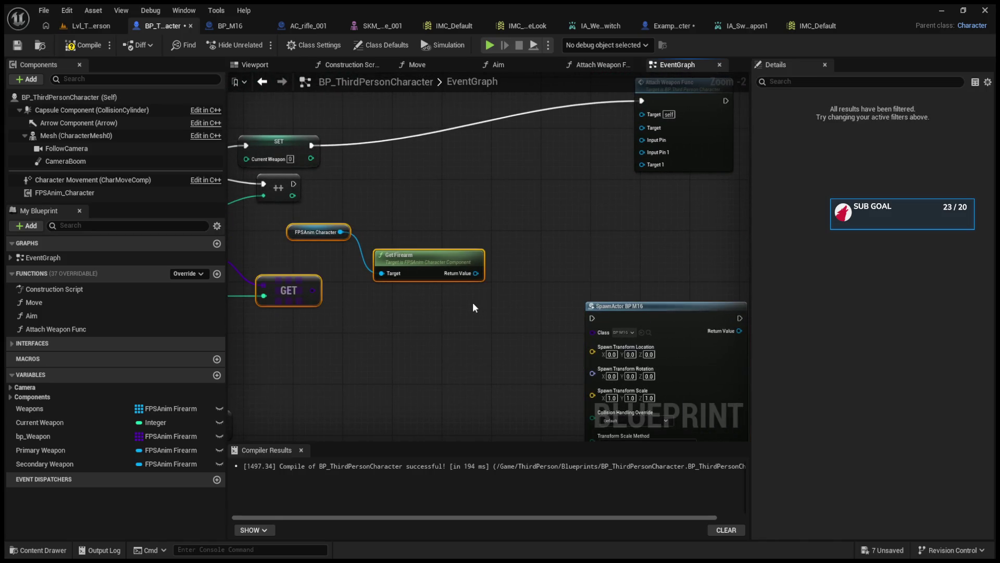
left_click_drag(340, 217, 453, 281)
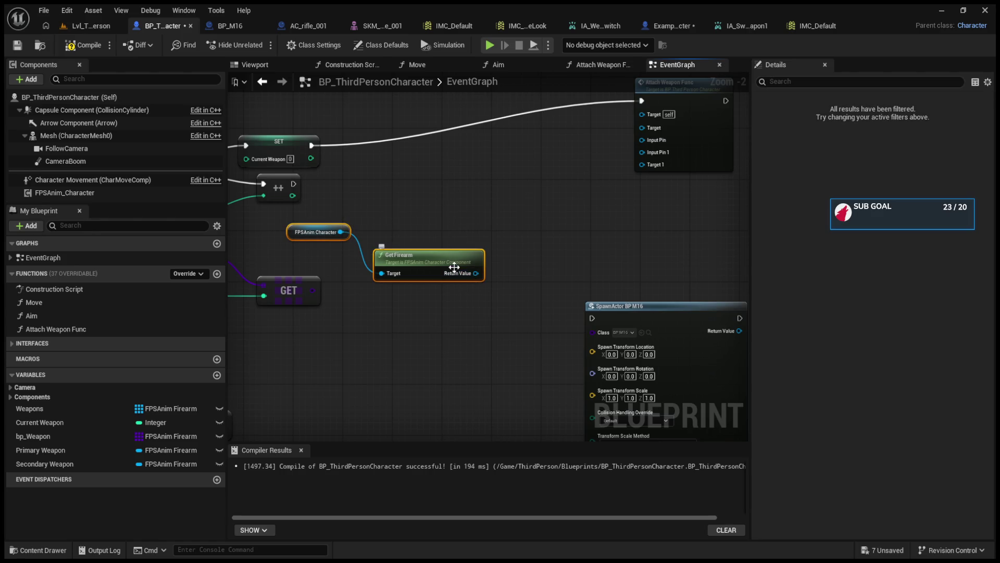
key("Delete")
Spawn the Current Weapon-indexed bp_Weapon class right after SET Current Weapon.
mouse_move(674, 357)
left_mouse_down()
mouse_move(443, 181)
mouse_move(500, 183)
left_mouse_up()
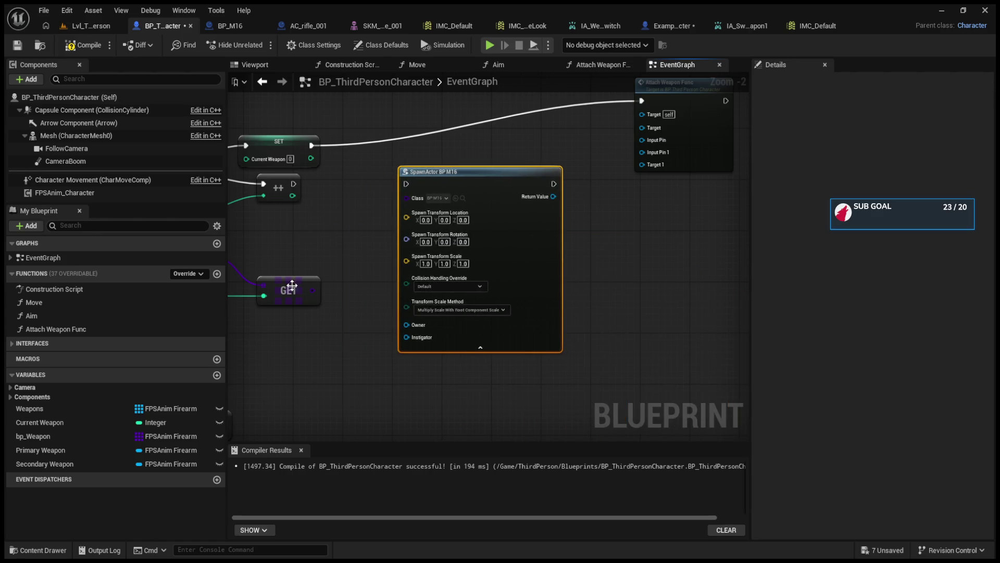
left_click_drag(311, 296, 411, 195)
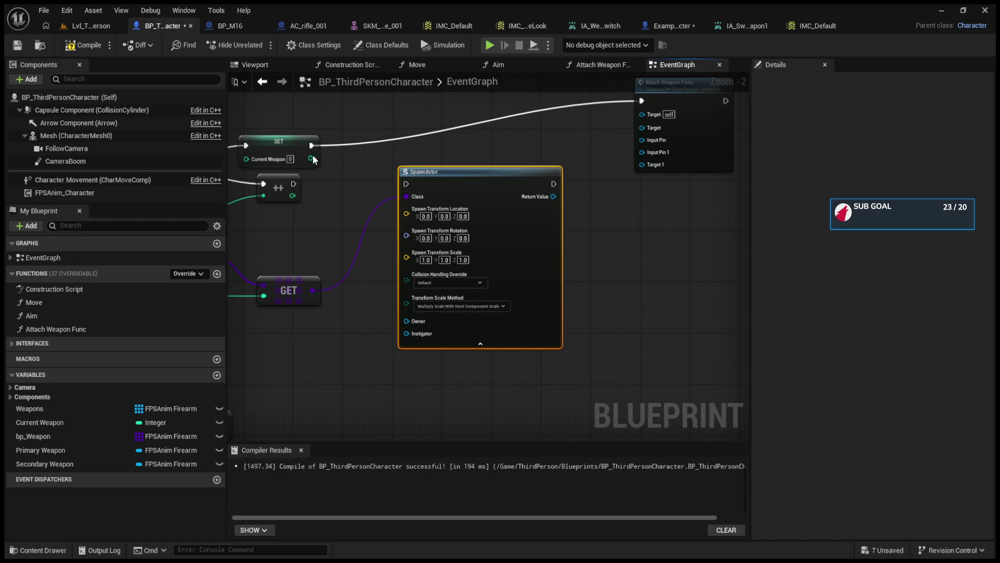
left_click_drag(312, 146, 407, 184)
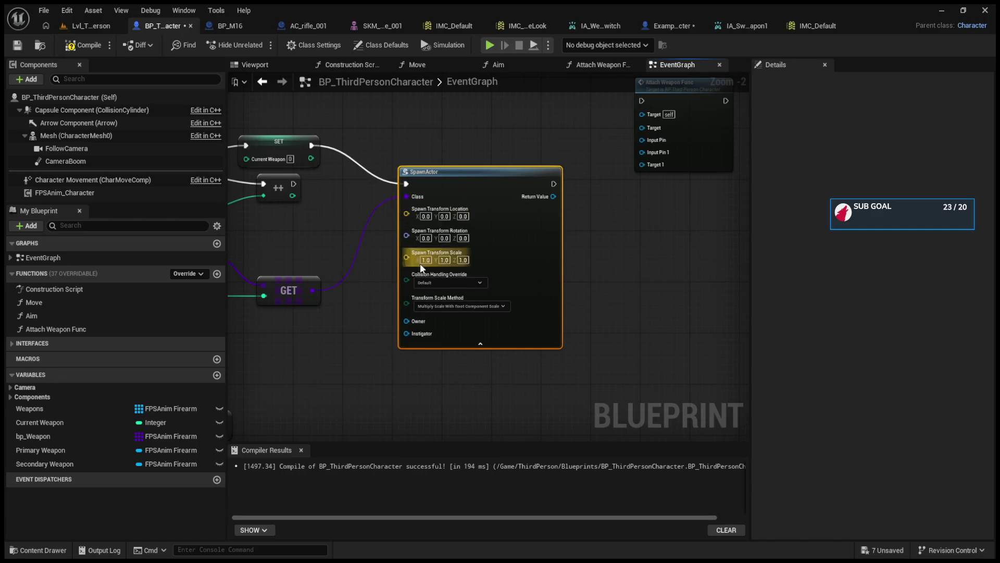
left_click_drag(488, 185, 513, 283)
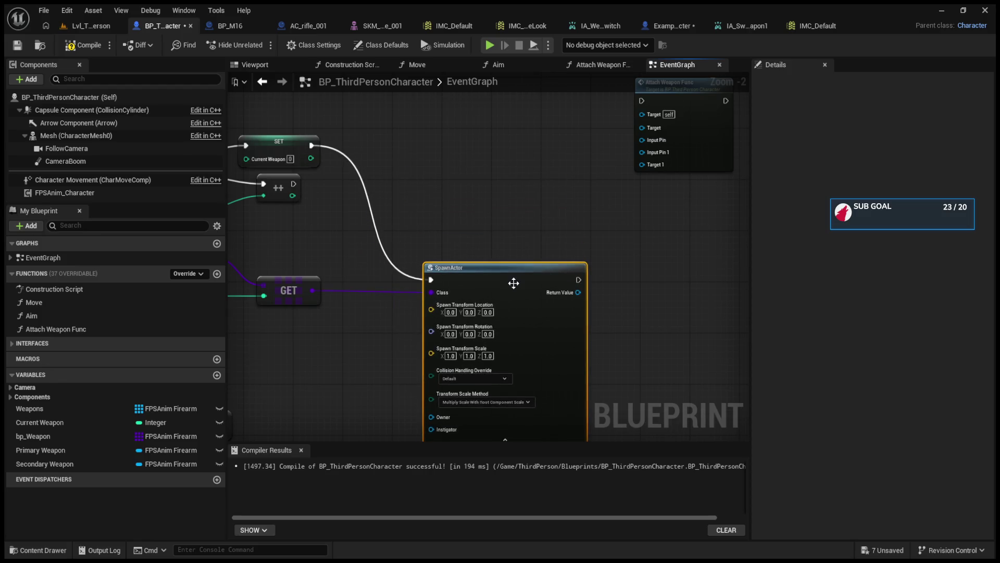
Connect the spawned weapon to Attach Weapon Func and open that function's graph.
scroll(514, 283, "down", 5)
scroll(510, 284, "up", 5)
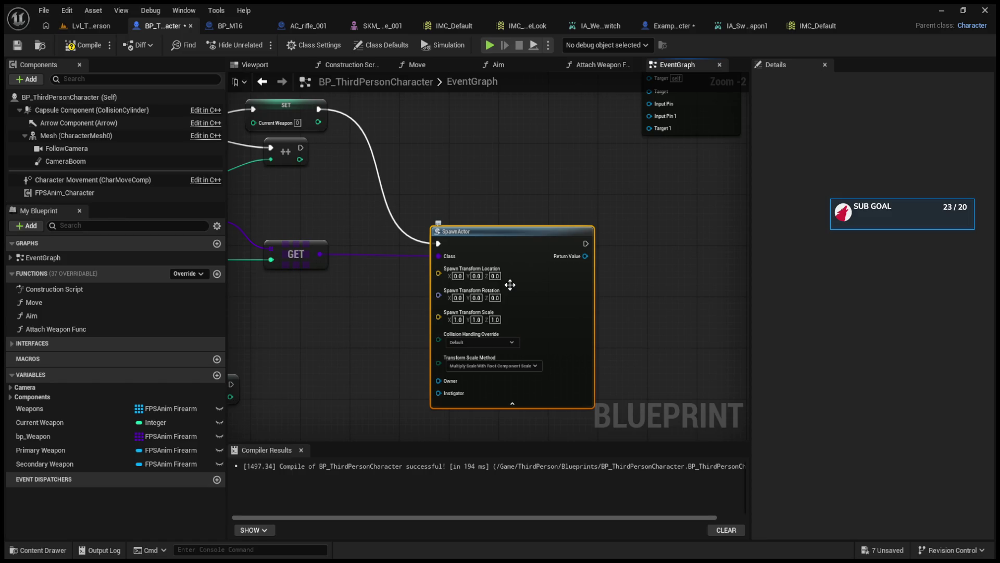
left_click_drag(510, 284, 384, 341)
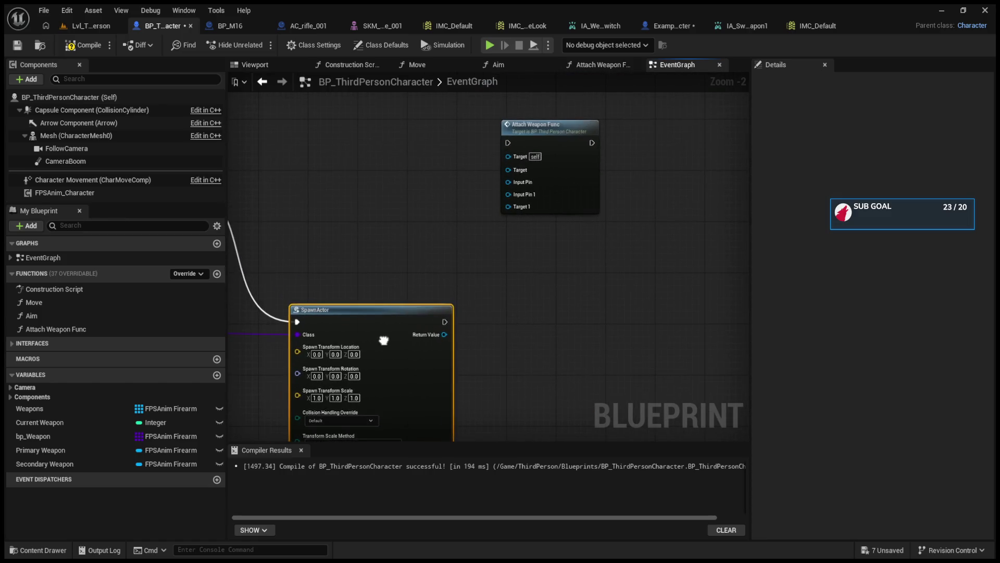
left_click_drag(433, 313, 392, 307)
scroll(391, 308, "down", 4)
scroll(476, 304, "up", 4)
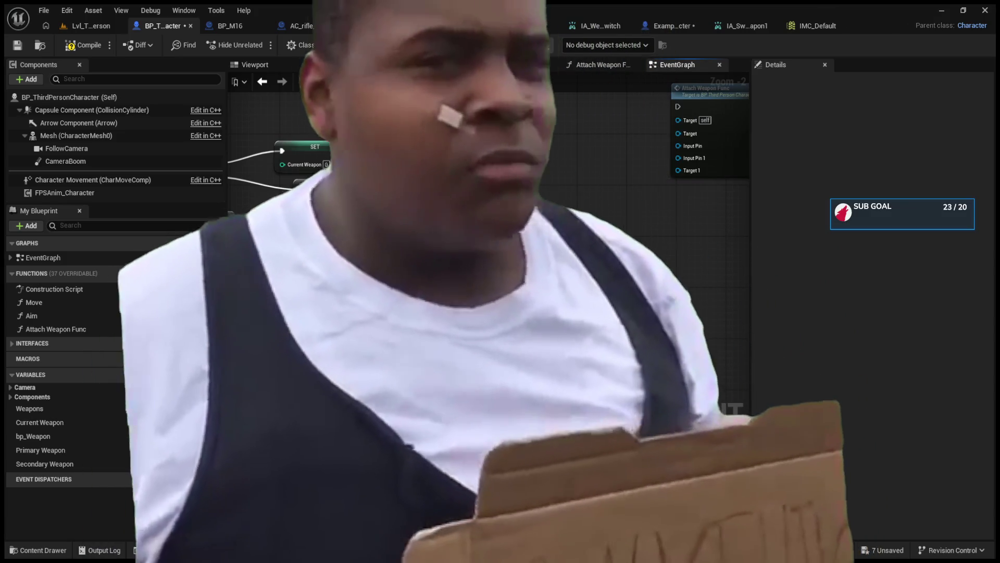
left_click_drag(521, 313, 679, 121)
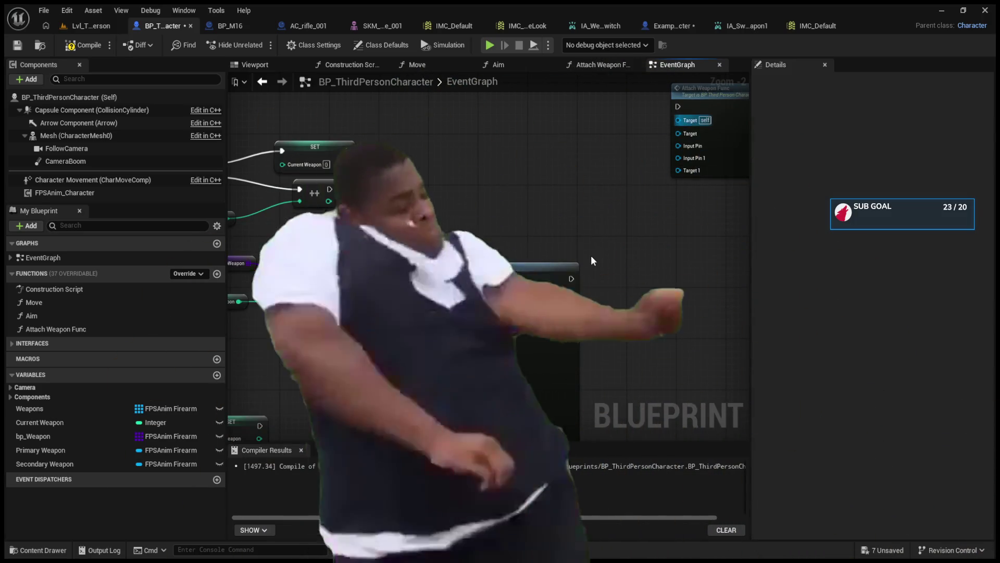
double_click(708, 88)
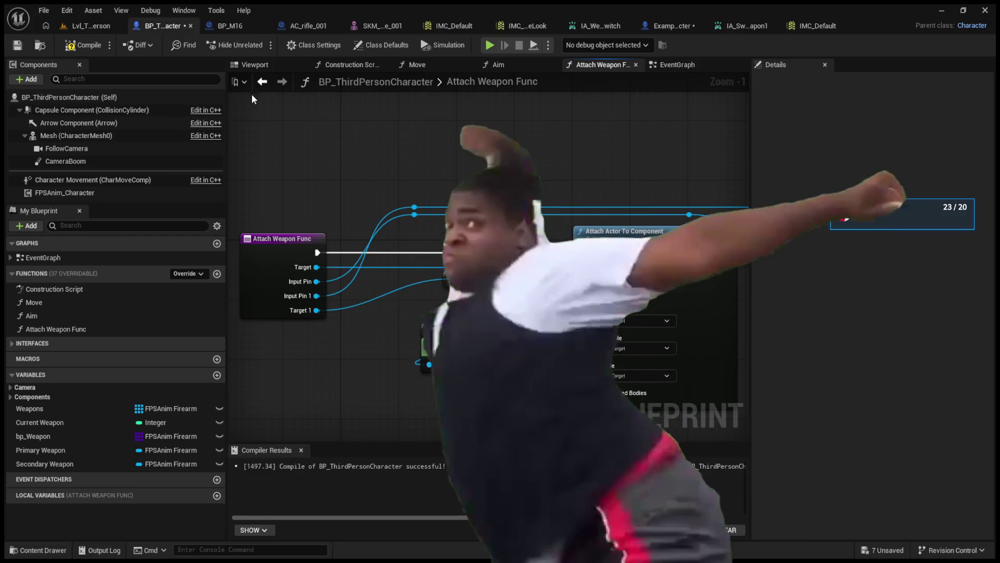
Wire SpawnActor's exec output and Return Value into Attach Weapon Func.
left_click(262, 81)
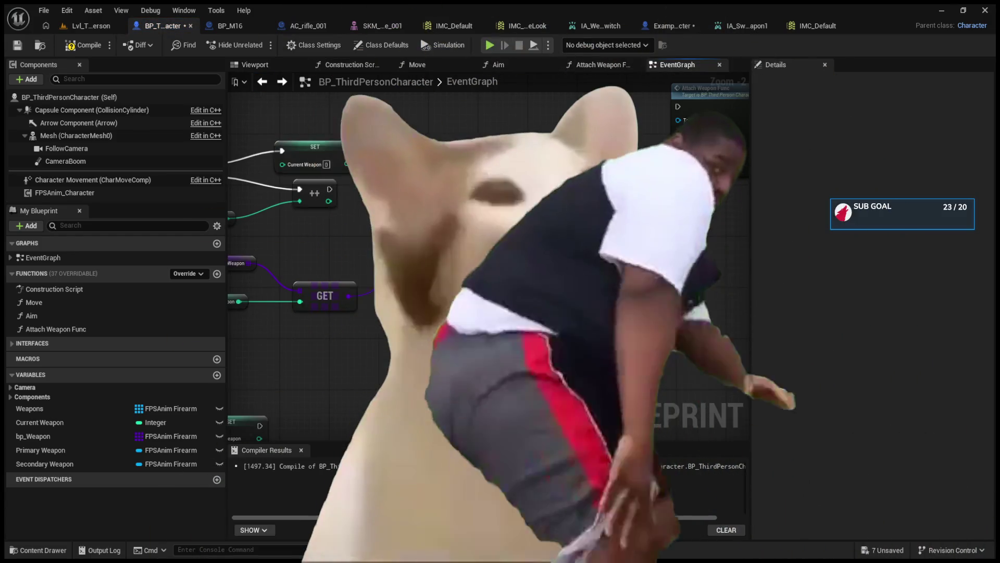
left_click_drag(649, 161, 685, 120)
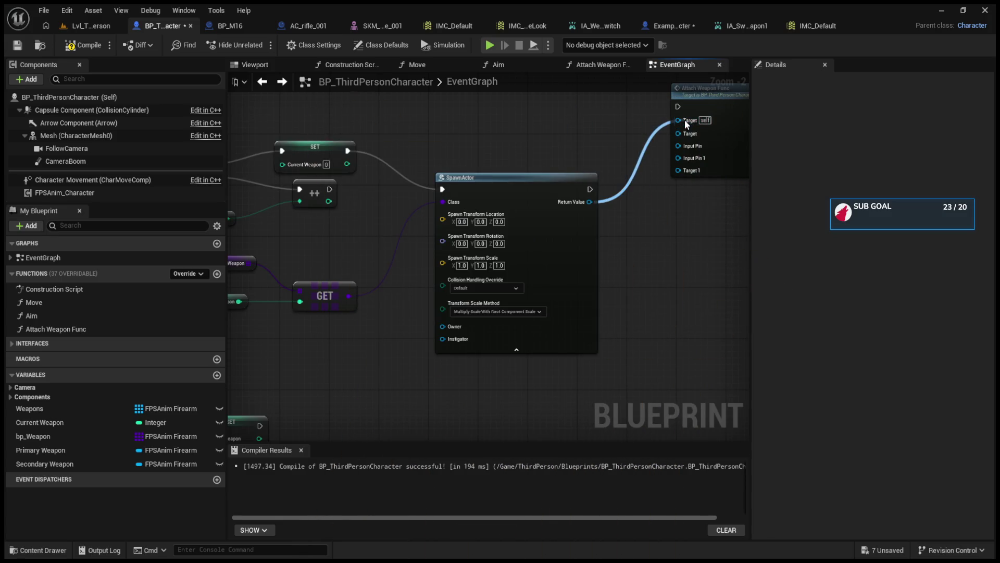
left_click_drag(591, 190, 680, 110)
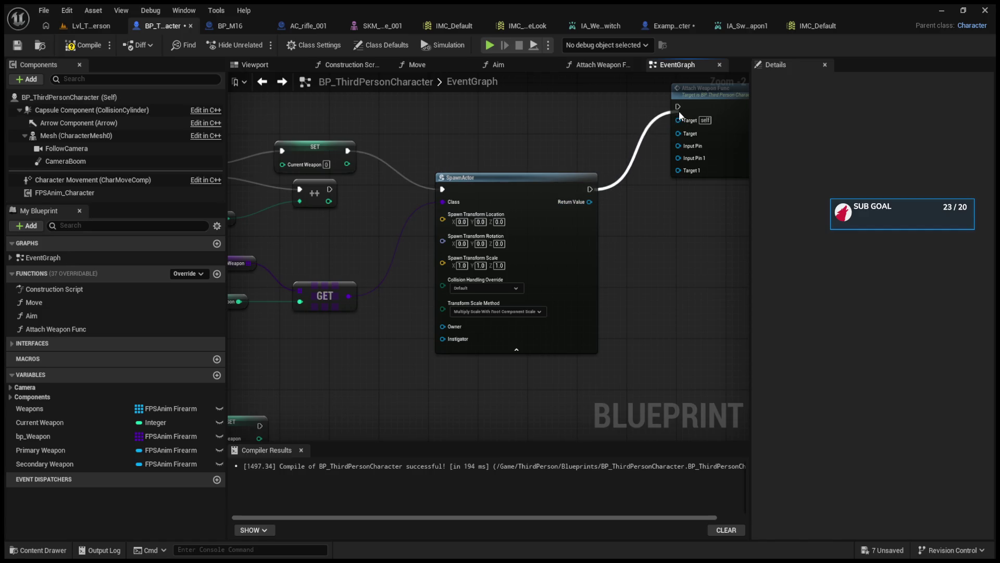
scroll(623, 274, "down", 6)
scroll(505, 302, "up", 6)
left_click_drag(503, 264, 734, 290)
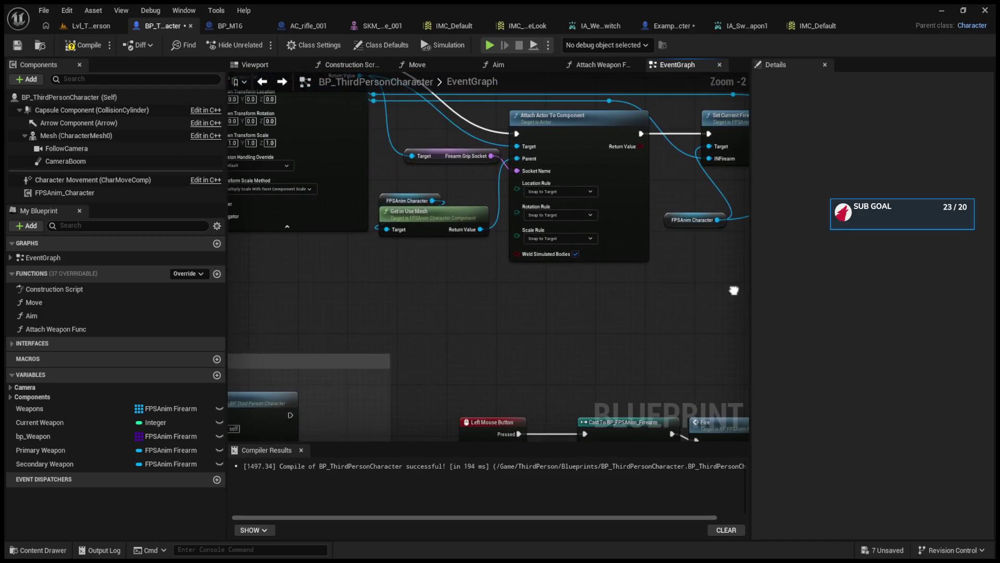
mouse_move(295, 306)
left_mouse_down()
mouse_move(350, 368)
mouse_move(455, 397)
left_mouse_up()
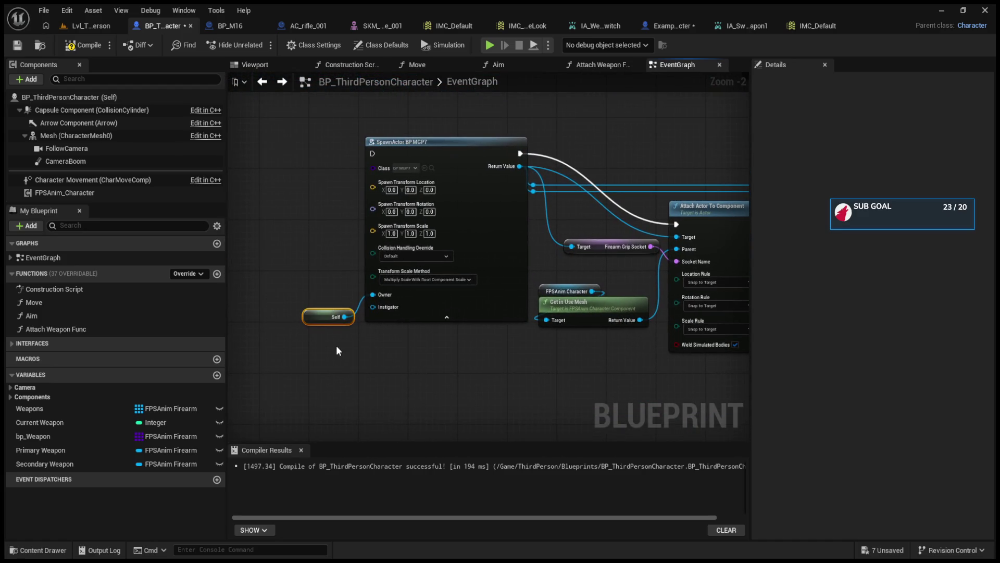
scroll(333, 348, "down", 3)
mouse_move(264, 336)
left_mouse_down()
mouse_move(337, 312)
mouse_move(417, 238)
mouse_move(424, 255)
left_mouse_up()
key("ctrl+v")
scroll(364, 319, "up", 3)
left_click_drag(525, 194, 620, 114)
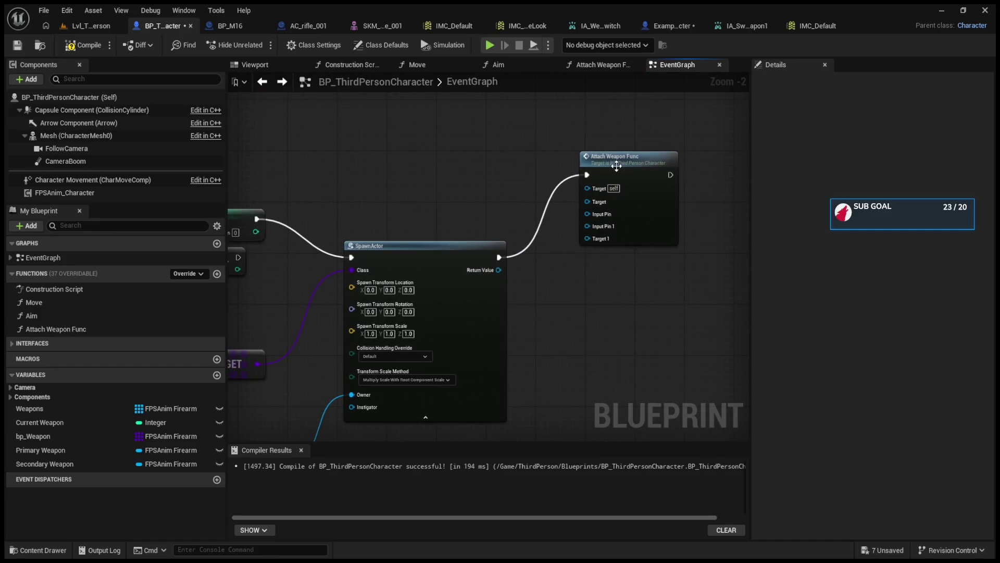
Make Attach Weapon Func's Target input pass-by-reference and compile the blueprint.
double_click(552, 160)
left_click(283, 243)
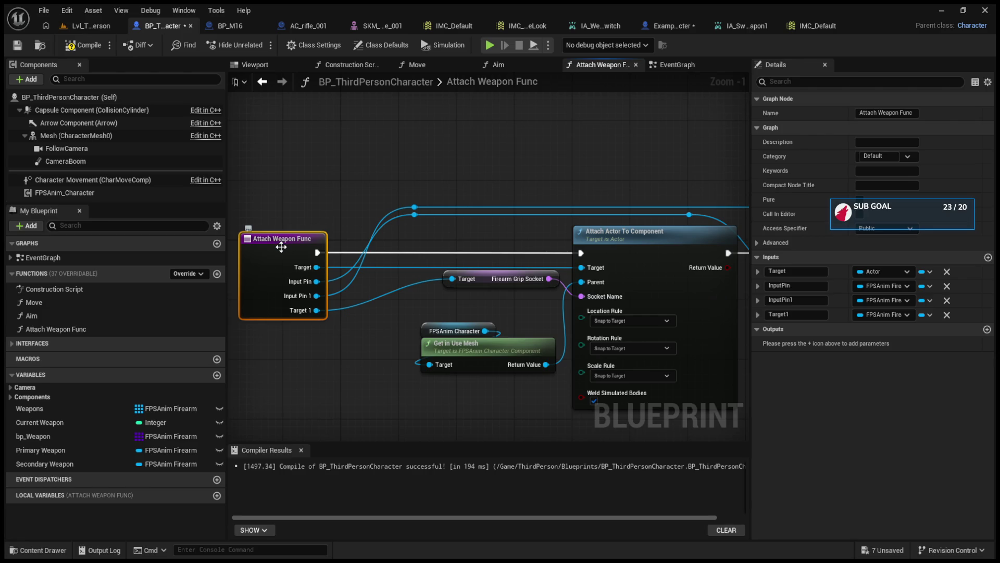
mouse_move(282, 246)
left_mouse_down()
mouse_move(359, 259)
mouse_move(364, 276)
mouse_move(286, 260)
left_mouse_up()
left_click_drag(463, 321, 460, 319)
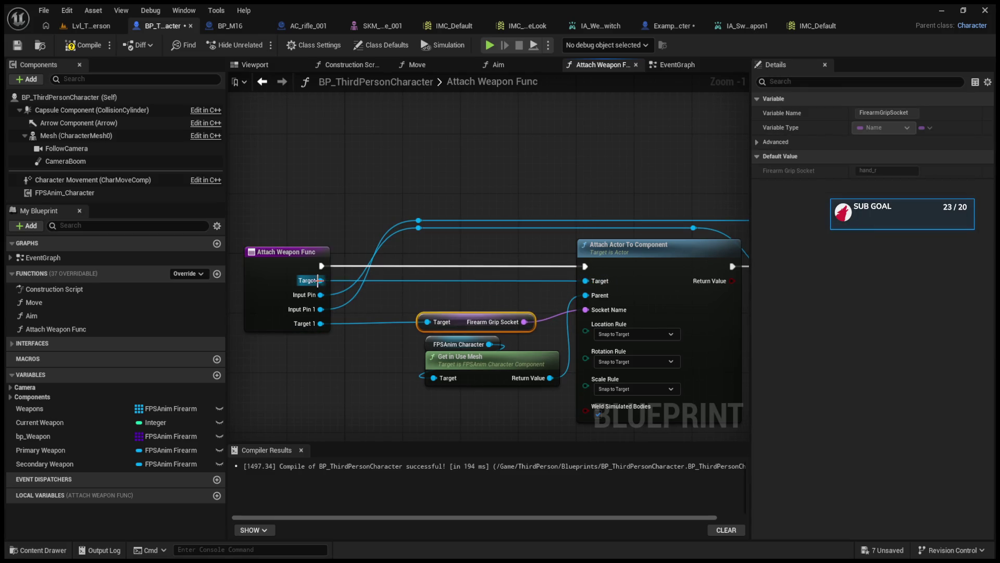
left_click(292, 251)
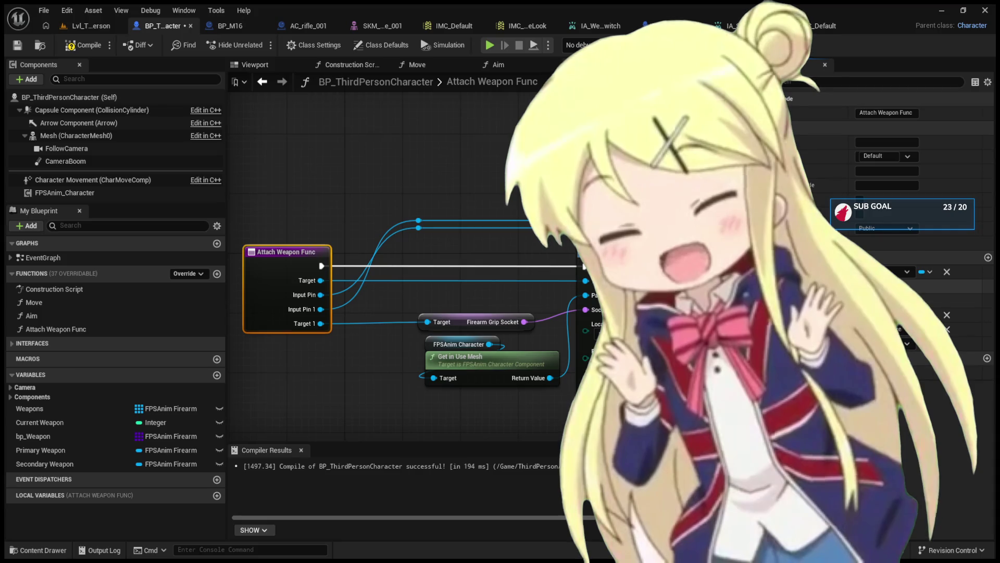
left_click(860, 287)
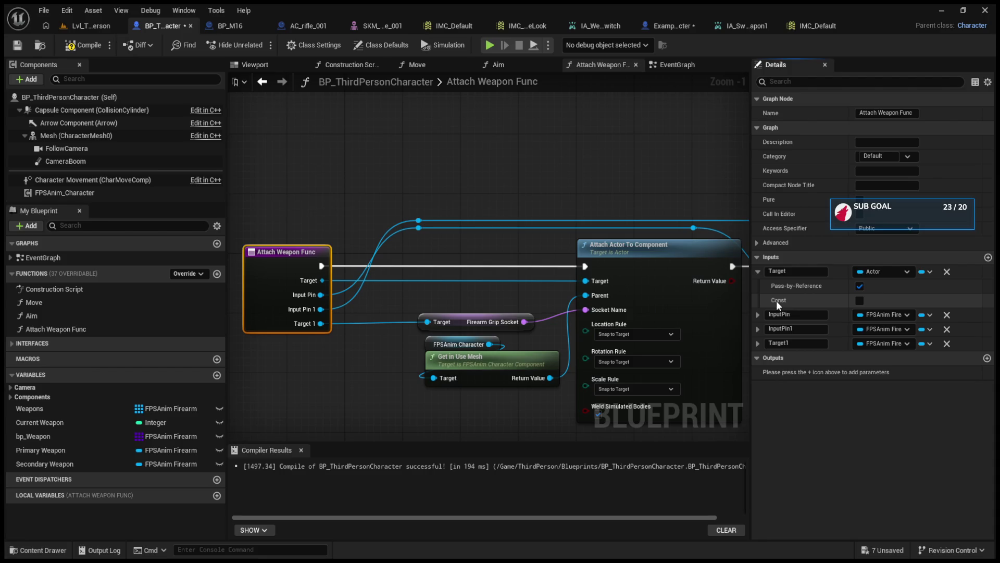
left_click(83, 45)
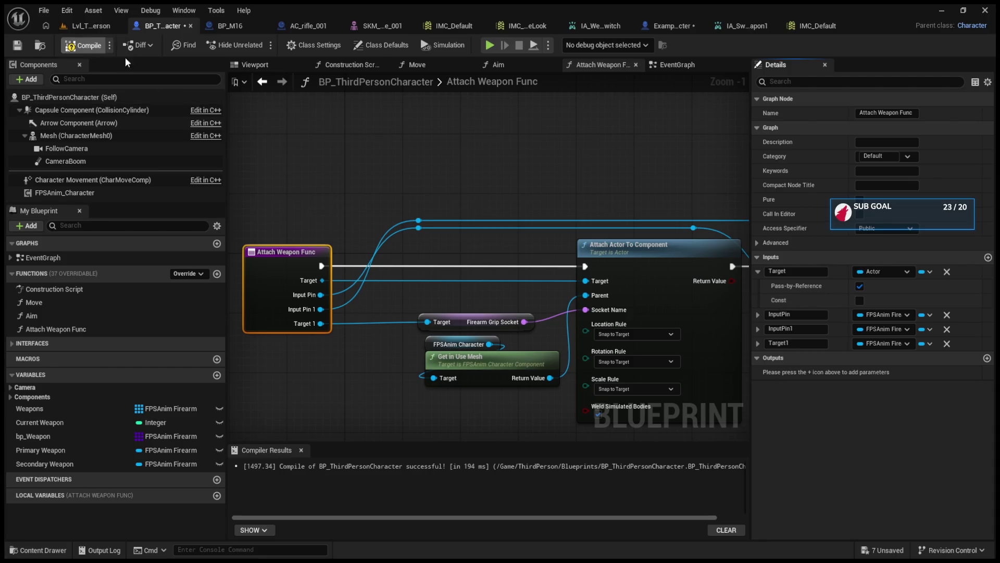
Undo the Return Value-to-Target link, then try and delete a Self reference on Target.
left_click(263, 82)
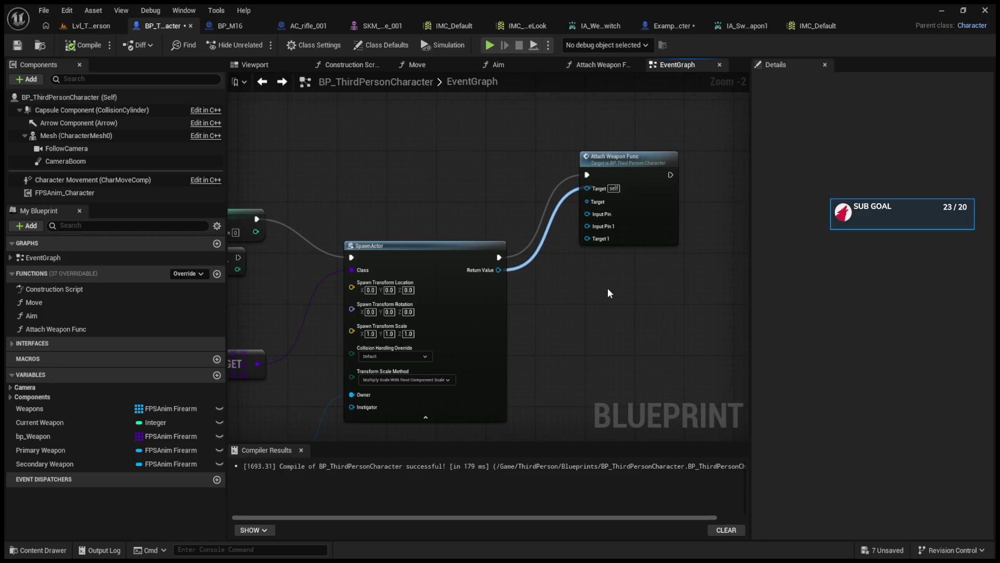
key("ctrl+z")
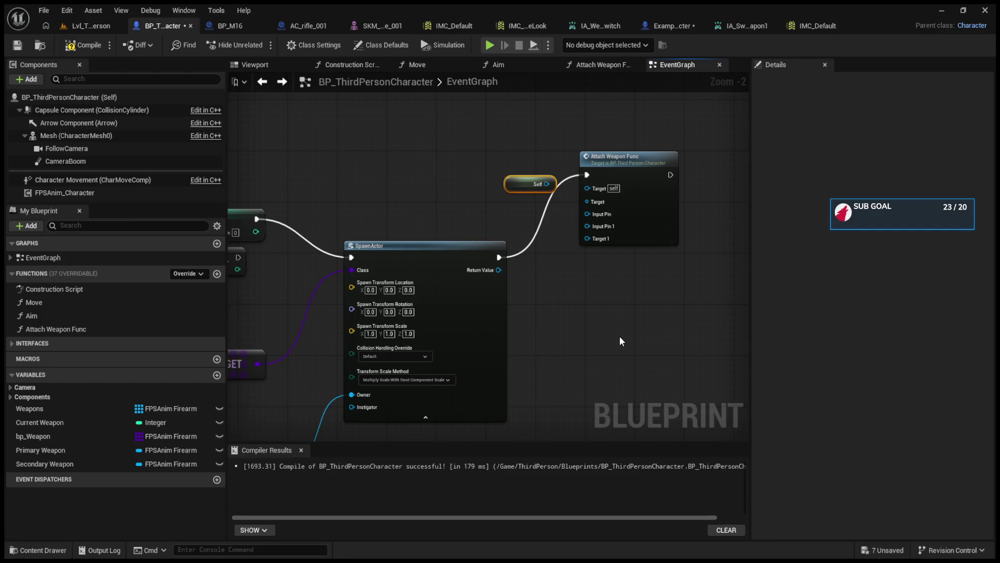
mouse_move(546, 184)
left_mouse_down()
mouse_move(599, 190)
mouse_move(589, 188)
left_mouse_up()
left_click_drag(515, 178, 539, 319)
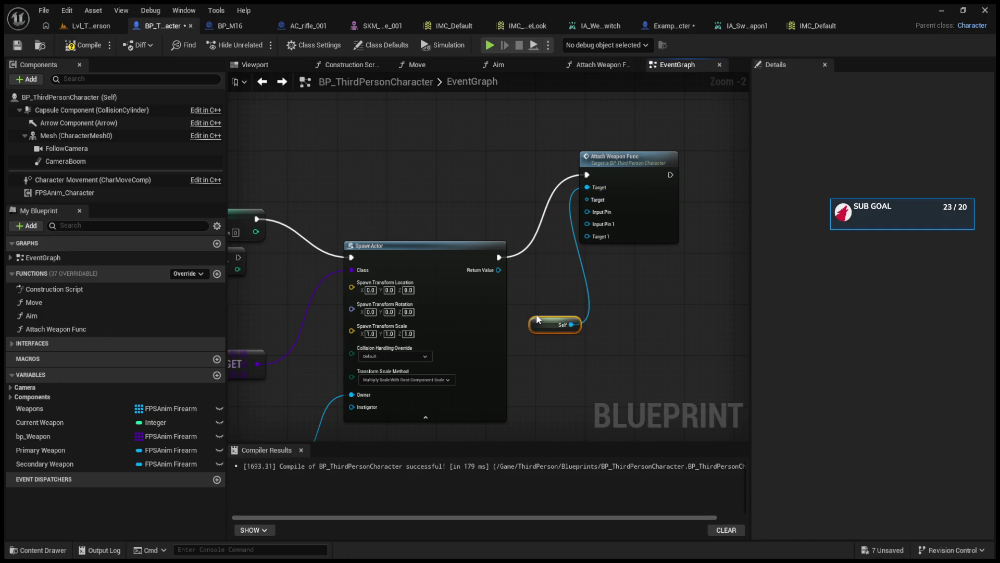
key("Delete")
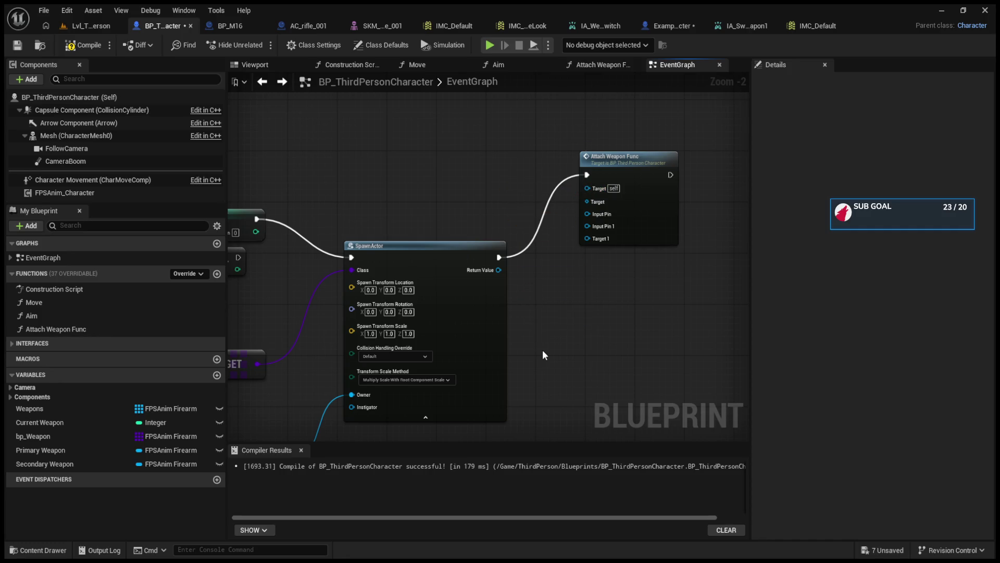
left_click(614, 162)
scroll(523, 282, "down", 4)
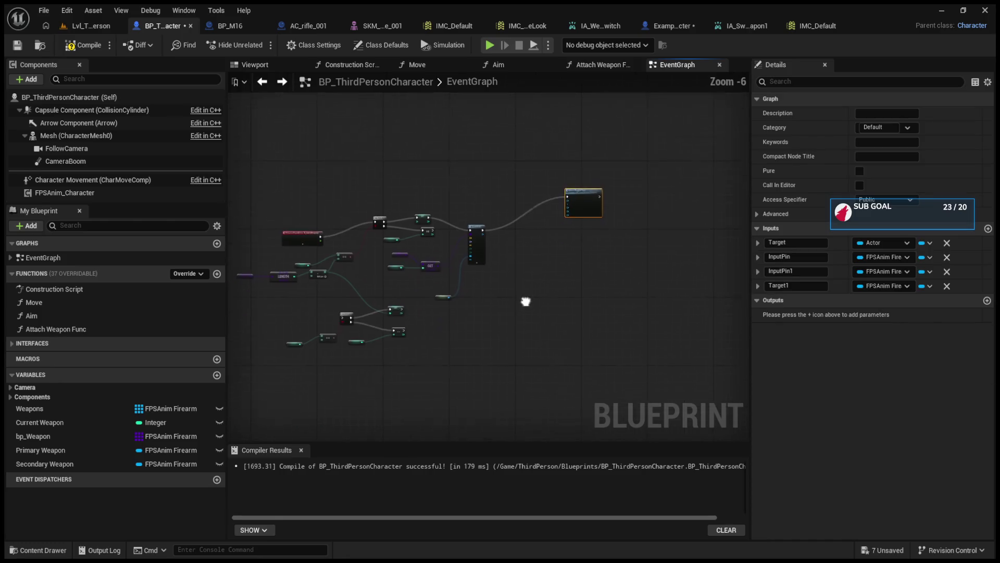
Add a SET Primary Weapon node storing SpawnActor's Return Value, chained before Attach Weapon Func.
left_click(62, 450)
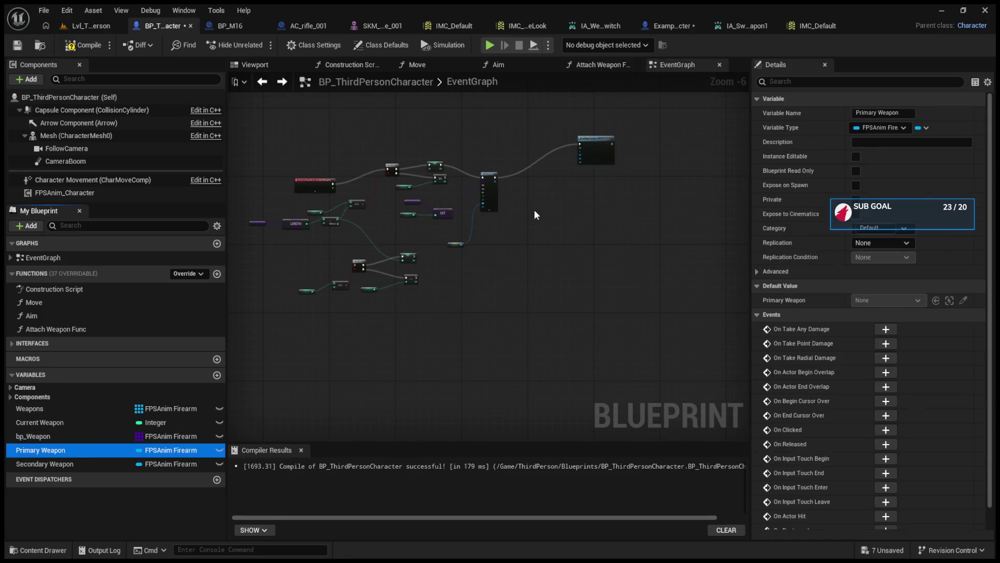
mouse_move(542, 229)
left_mouse_down()
mouse_move(537, 221)
mouse_move(568, 226)
left_mouse_up()
scroll(539, 224, "up", 4)
mouse_move(451, 211)
left_mouse_down()
mouse_move(540, 253)
mouse_move(452, 228)
mouse_move(536, 246)
left_mouse_up()
mouse_move(364, 202)
left_mouse_down()
mouse_move(409, 213)
mouse_move(353, 207)
left_mouse_up()
mouse_move(446, 219)
left_mouse_down()
mouse_move(546, 242)
mouse_move(537, 232)
mouse_move(516, 246)
mouse_move(556, 145)
left_mouse_up()
left_click(568, 230)
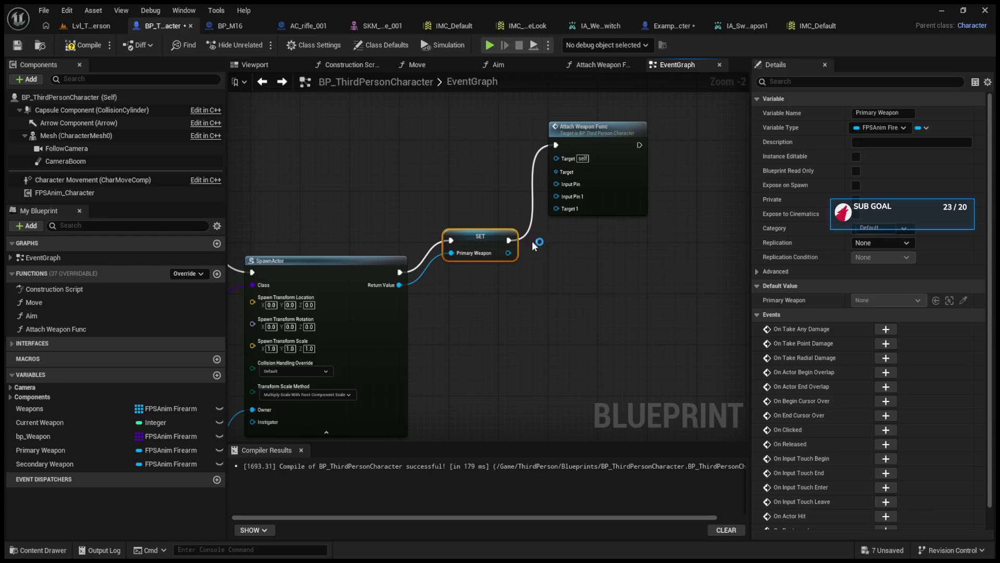
left_click_drag(504, 258, 558, 161)
left_click_drag(537, 226, 536, 229)
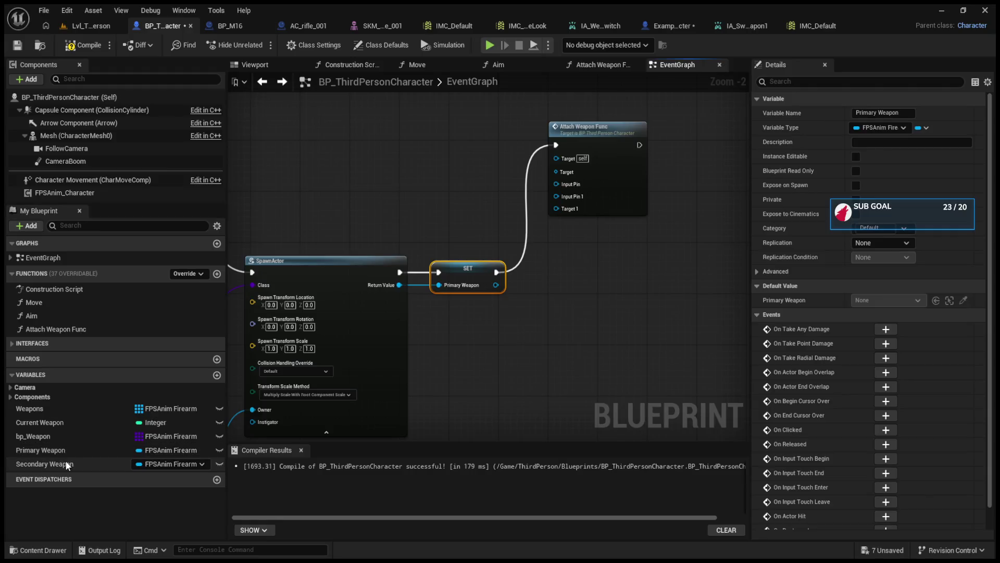
Reposition Attach Weapon Func and review its Get in Use Mesh nodes.
left_click(64, 455)
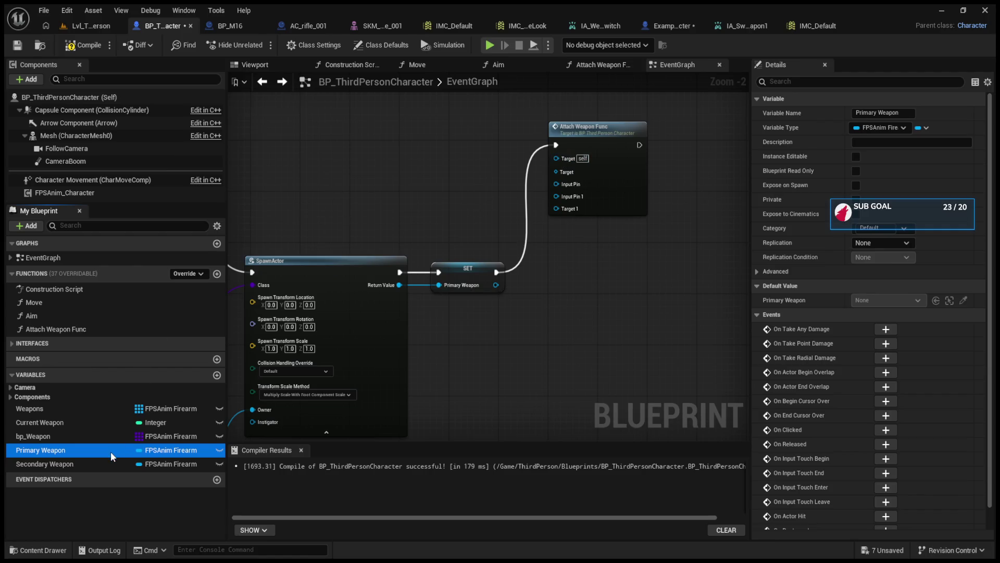
left_click_drag(617, 362, 545, 380)
left_click(533, 164)
left_click_drag(533, 163, 530, 157)
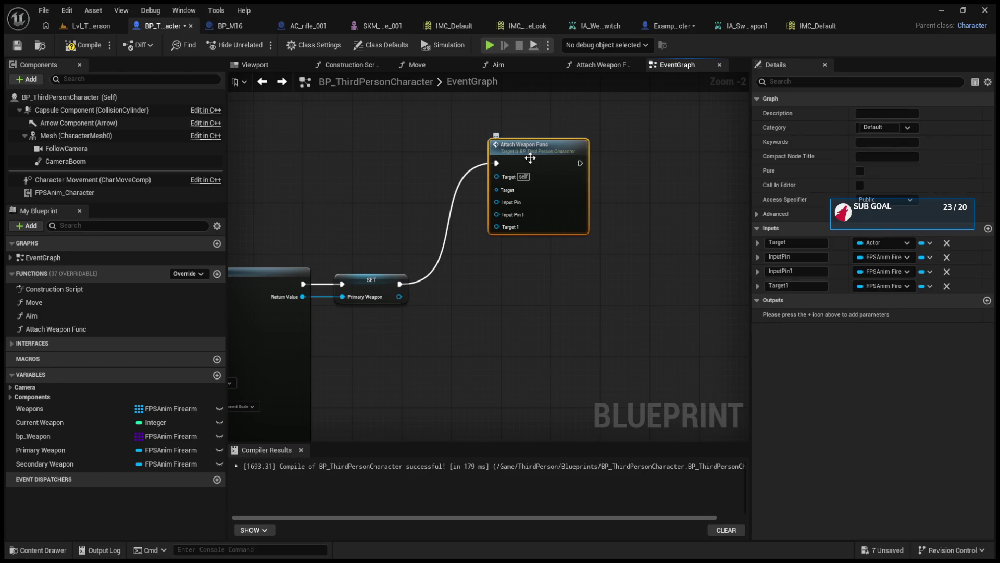
double_click(530, 157)
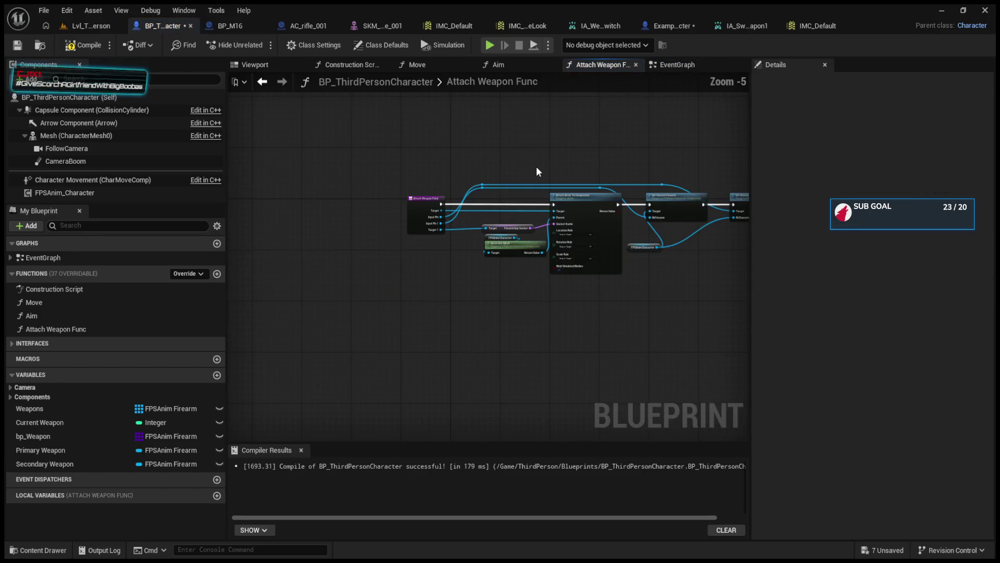
scroll(476, 219, "up", 4)
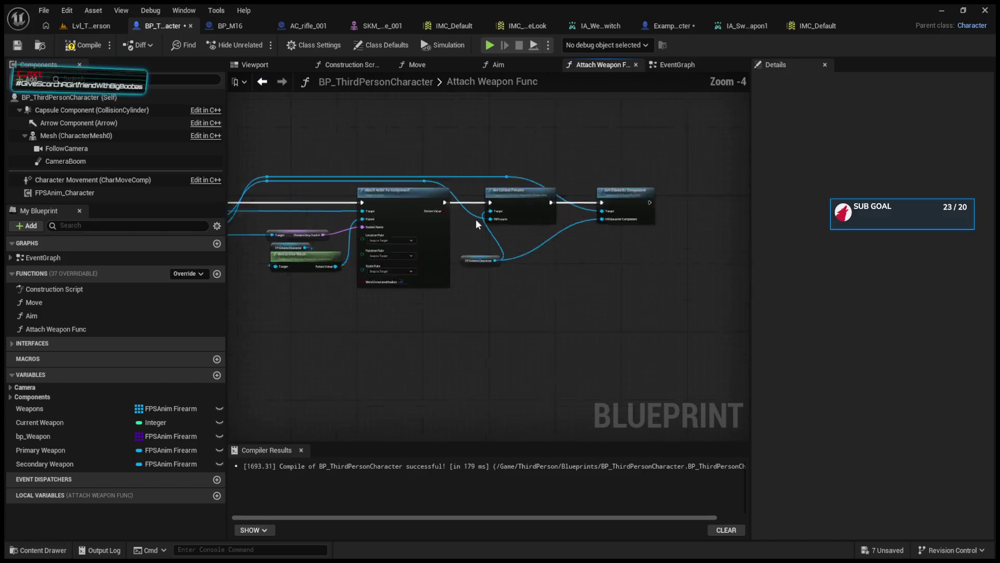
mouse_move(476, 219)
left_mouse_down()
mouse_move(564, 256)
mouse_move(612, 254)
left_mouse_up()
Paste an Attach Actor To Component node with SpawnActor's Return Value as its Target.
left_click(252, 64)
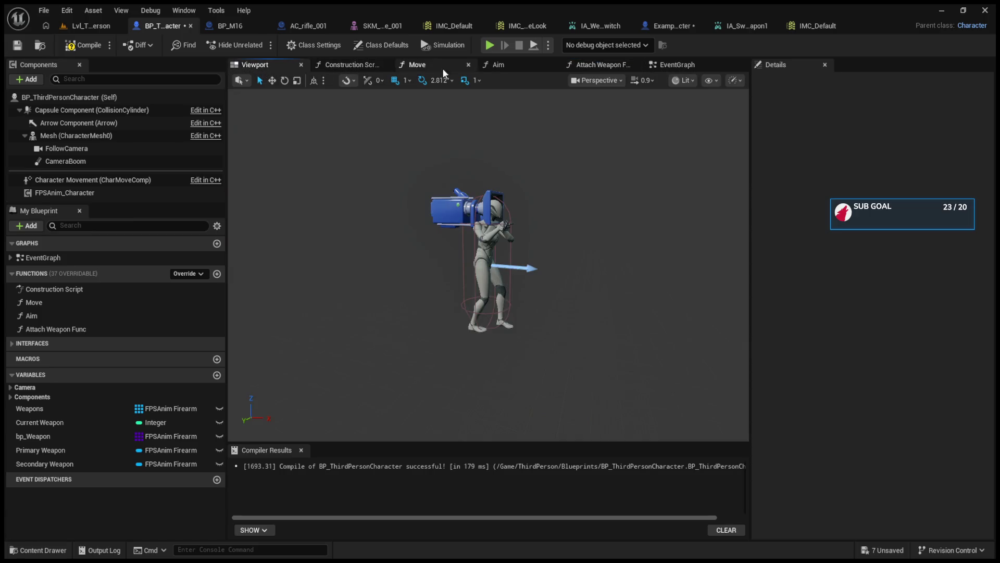
left_click(669, 65)
scroll(509, 191, "down", 3)
scroll(515, 182, "up", 4)
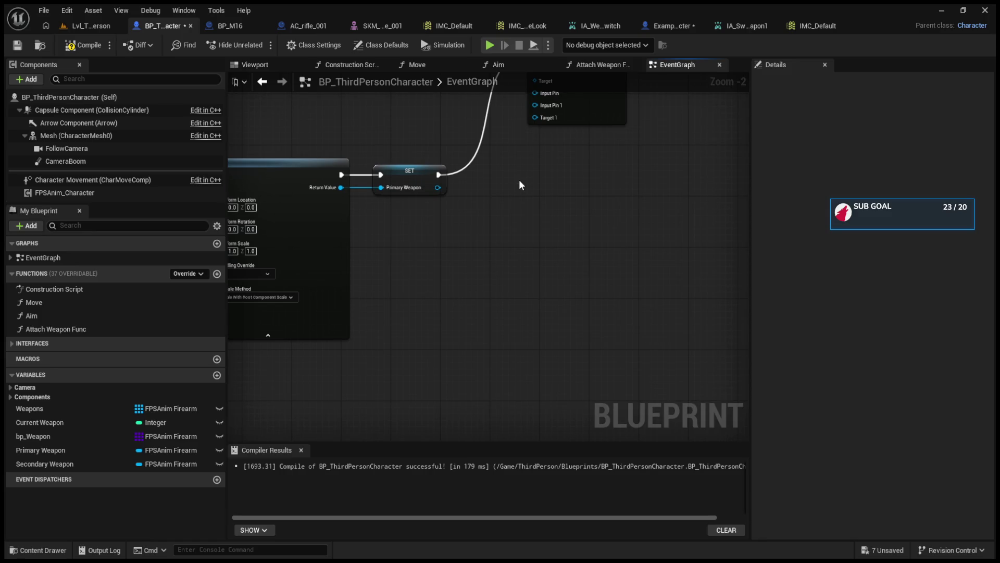
key("ctrl+v")
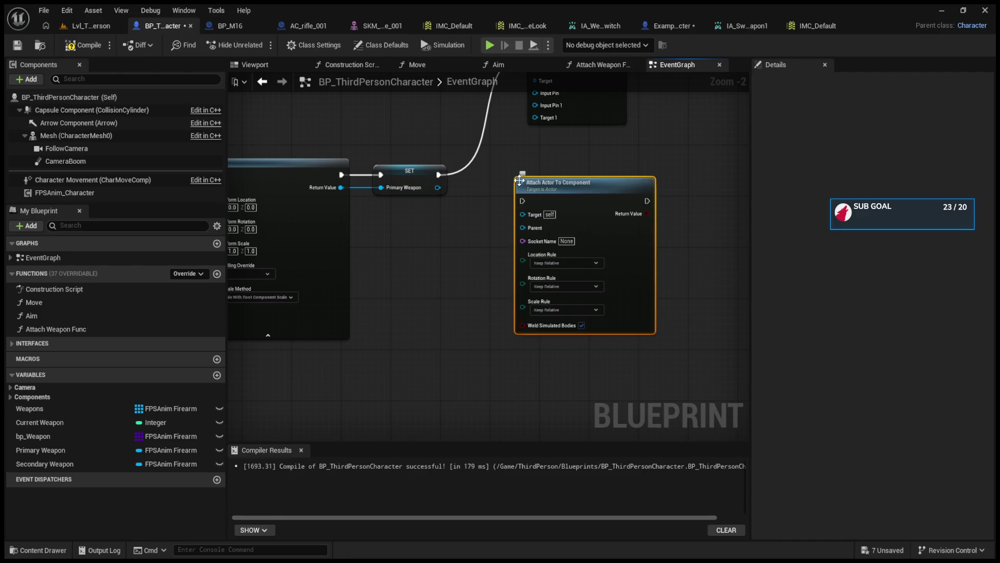
left_click_drag(340, 187, 523, 213)
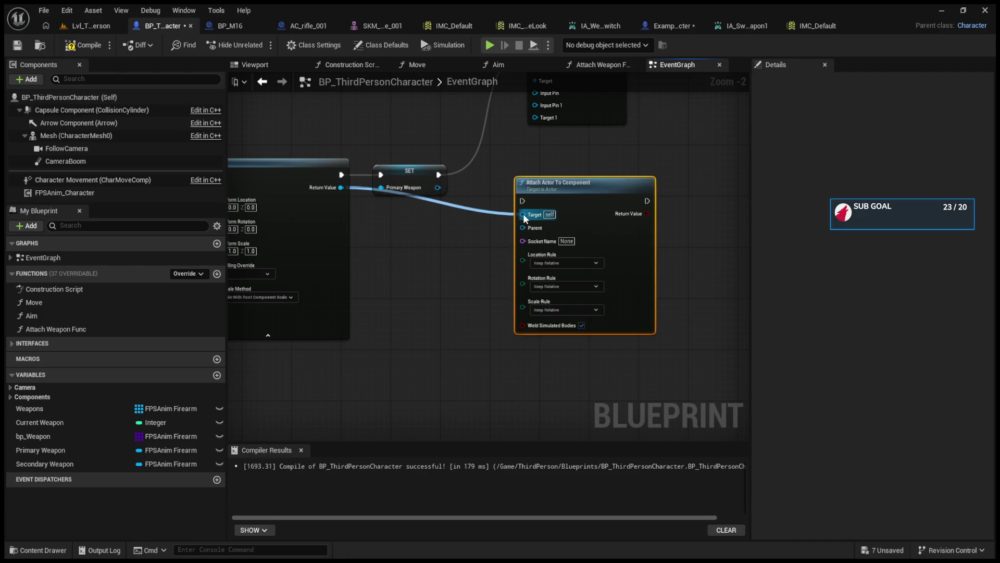
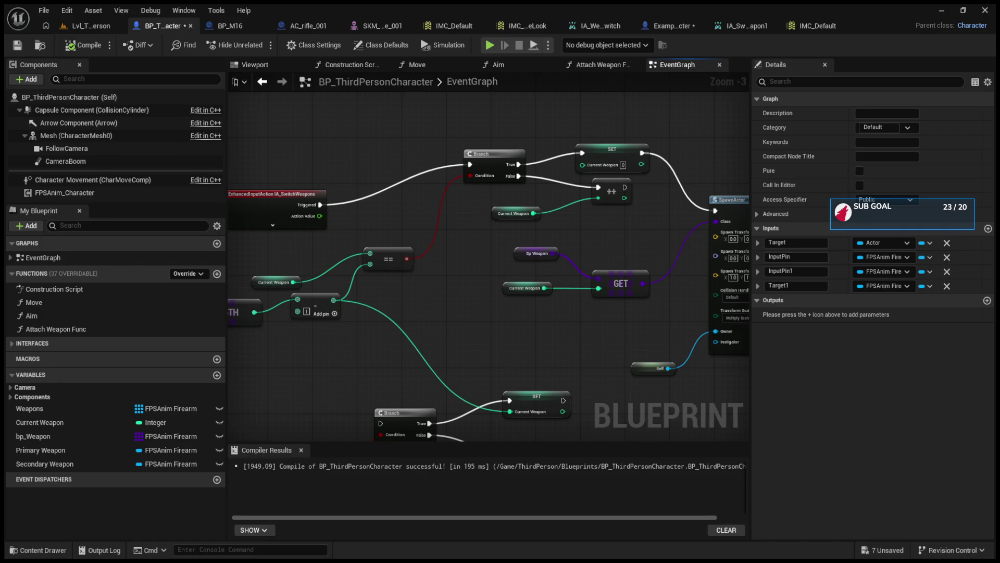
Nudge the ++ increment node down-left, then briefly play-test Lvl_ThirdPerson in an enlarged viewport.
left_click(607, 191)
left_click_drag(607, 190, 601, 207)
left_click(90, 26)
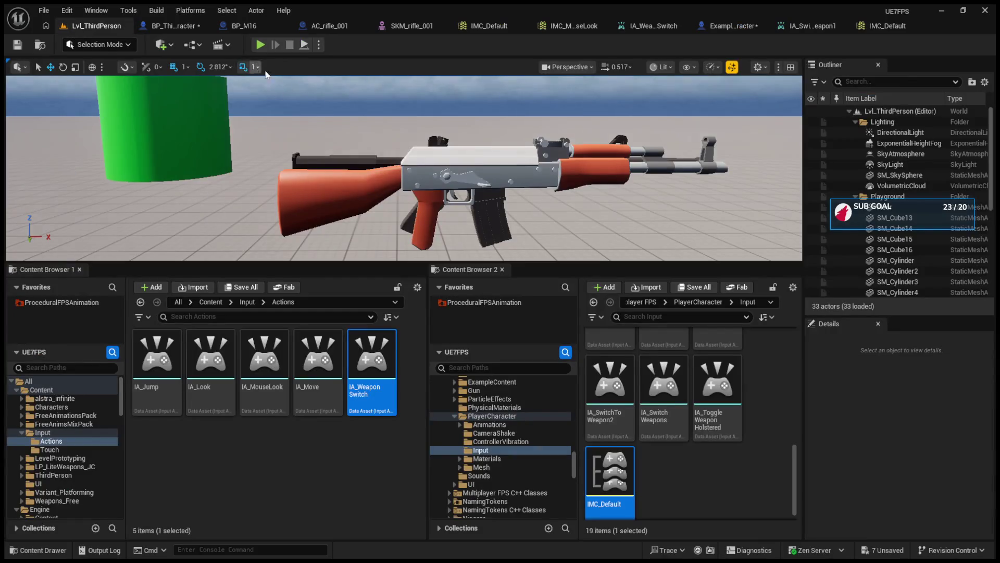
left_click_drag(377, 284, 377, 410)
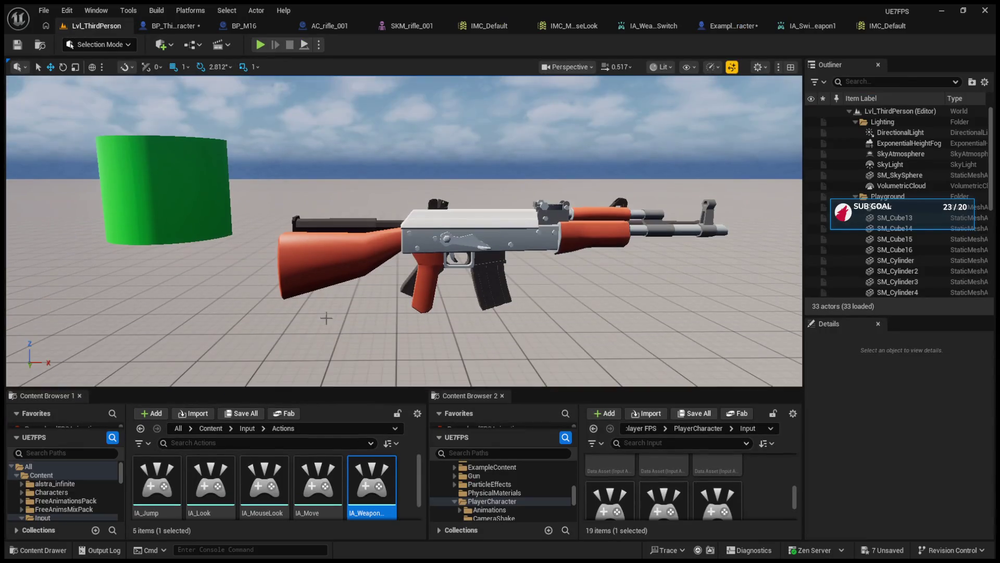
left_click(260, 44)
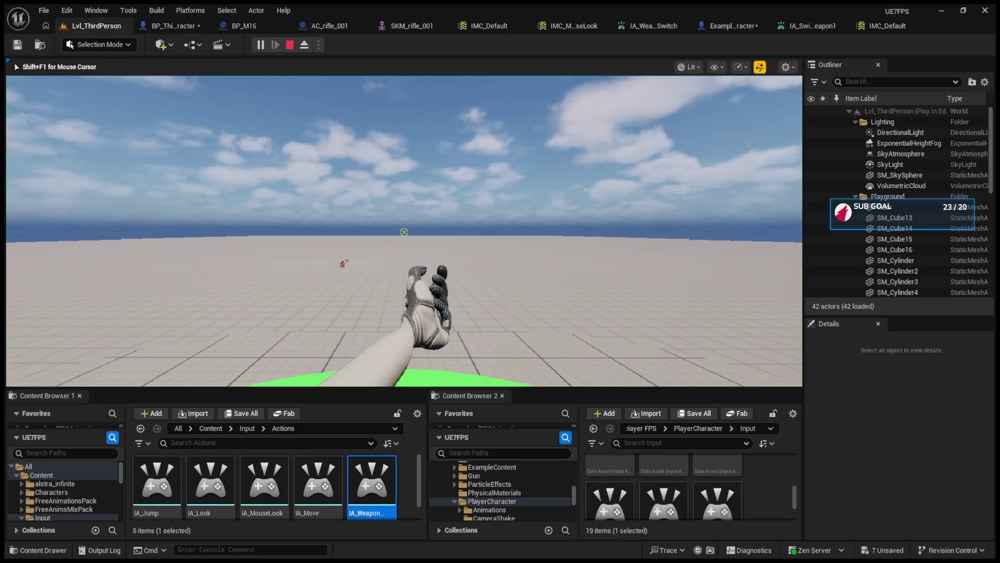
key("Escape")
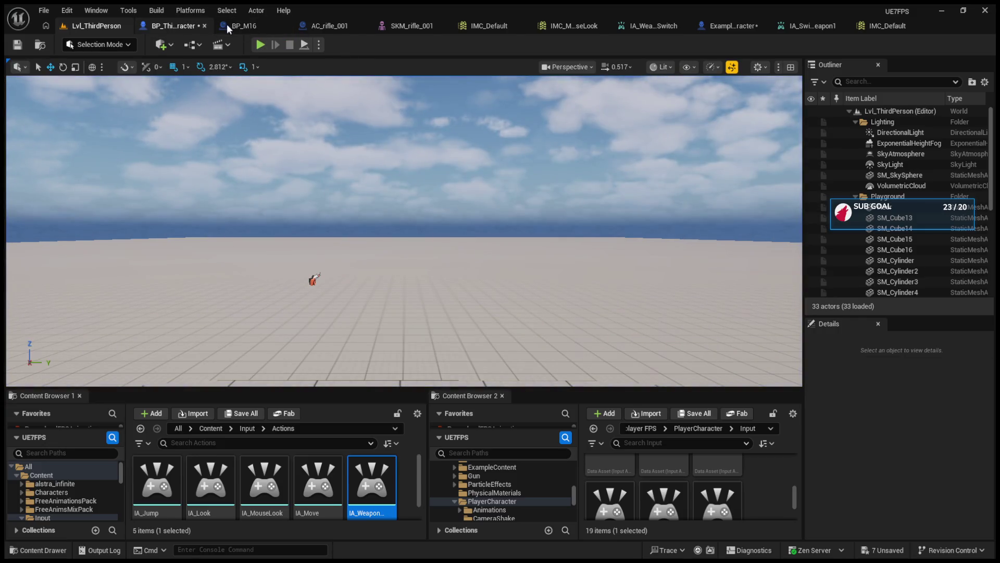
left_click(173, 25)
Delete the Primary Weapon and Secondary Weapon SET nodes from the graph.
scroll(500, 130, "down", 8)
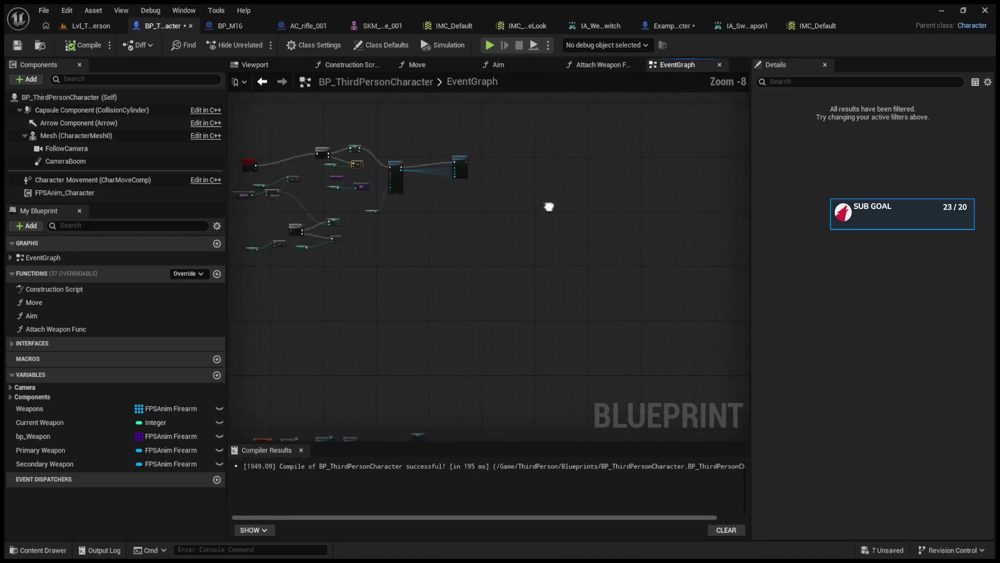
scroll(325, 344, "up", 7)
scroll(325, 342, "up", 2)
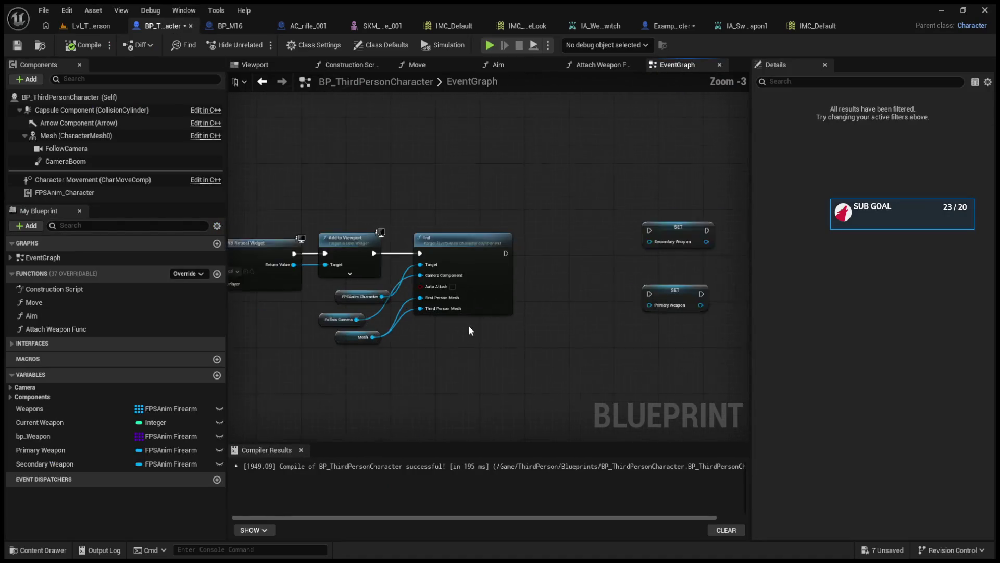
left_click_drag(558, 205, 630, 328)
key("Delete")
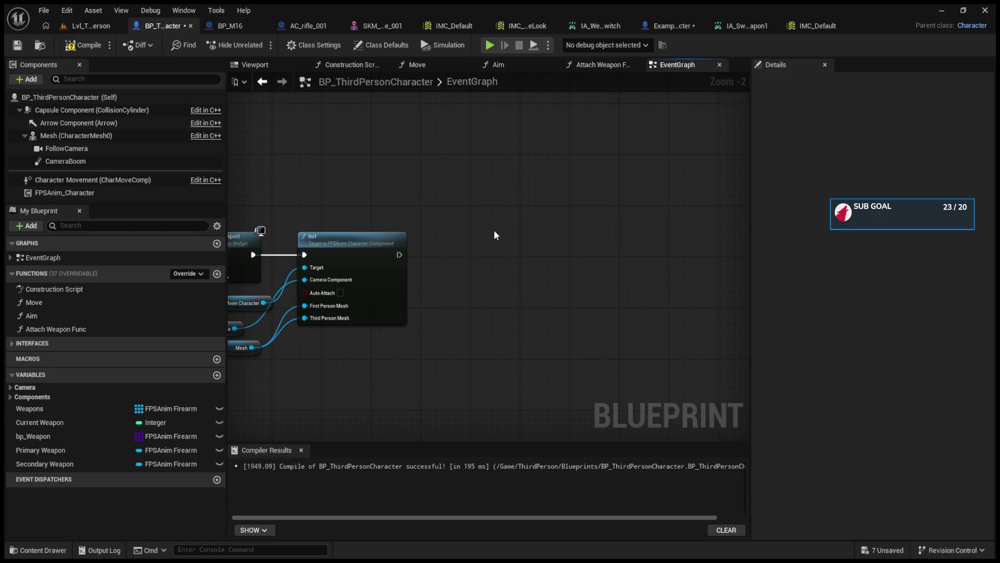
Wire a Self reference into SpawnActor's Owner input and recompile the character blueprint.
left_click_drag(298, 392, 365, 467)
scroll(443, 271, "down", 4)
scroll(530, 260, "up", 2)
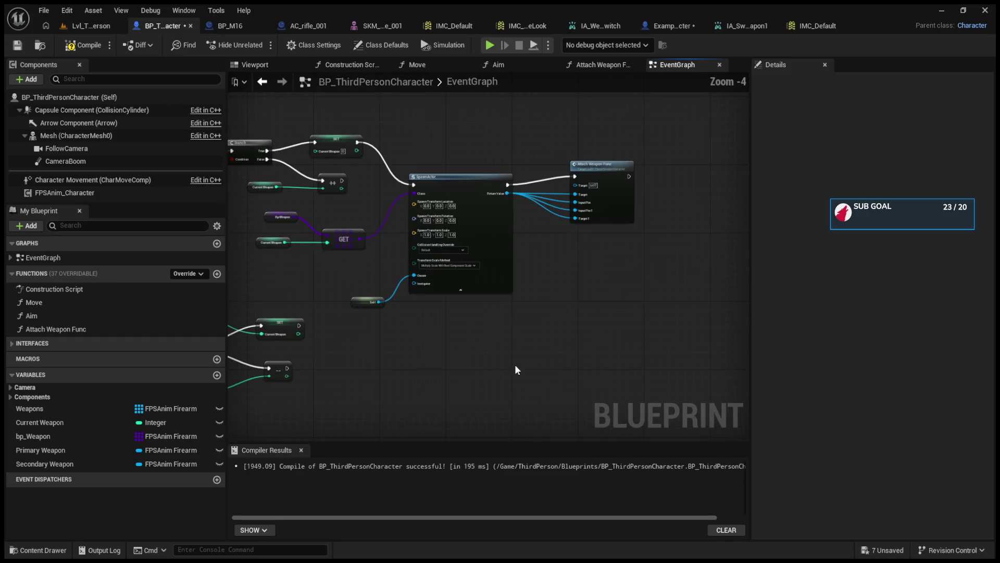
left_click_drag(443, 144, 599, 268)
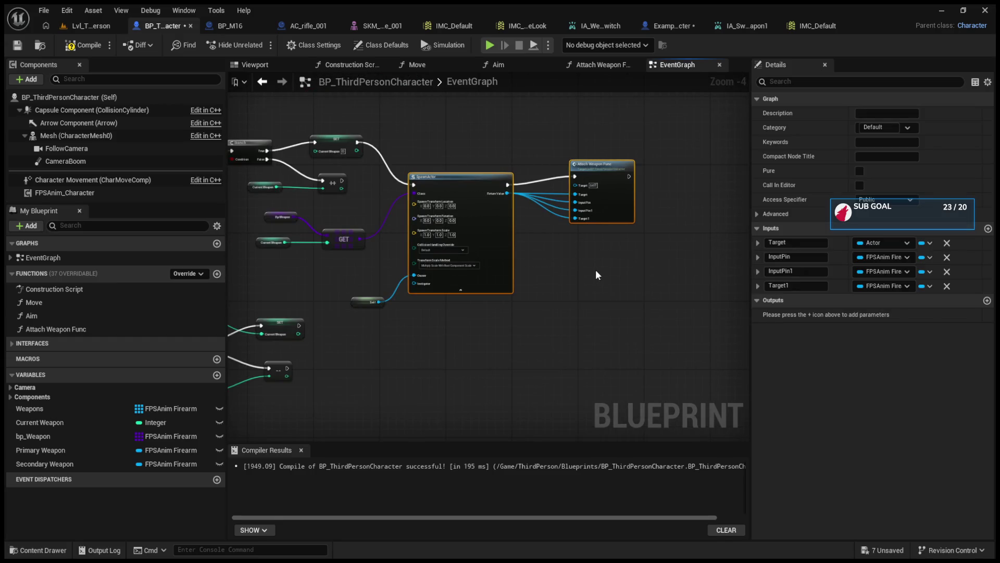
scroll(573, 313, "down", 6)
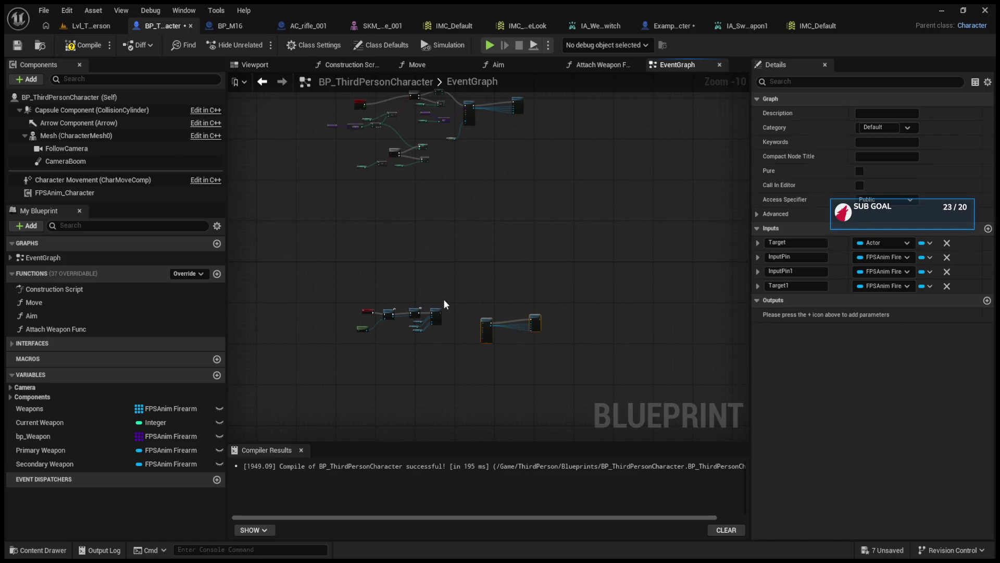
scroll(469, 198, "up", 1)
left_click(473, 201)
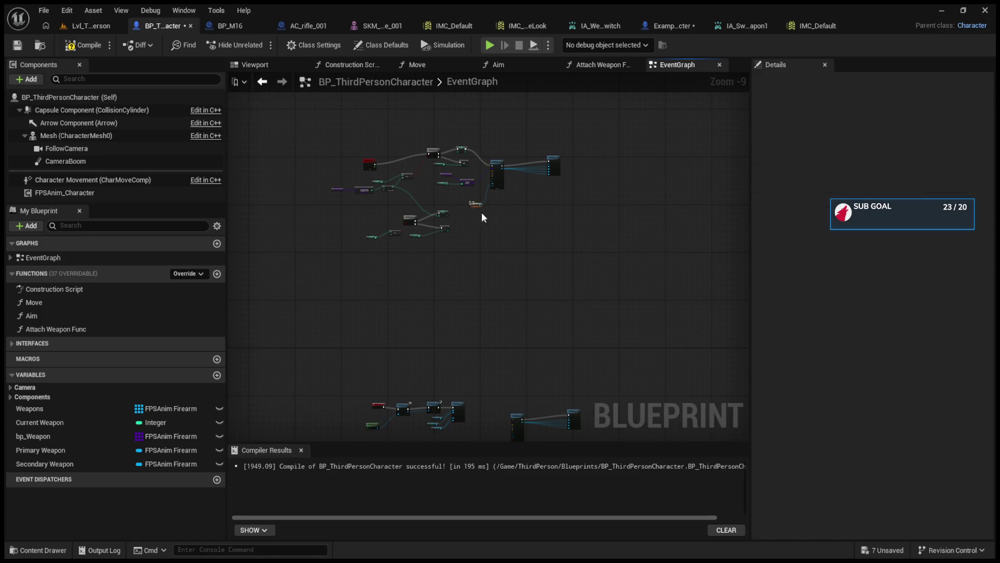
scroll(487, 218, "up", 5)
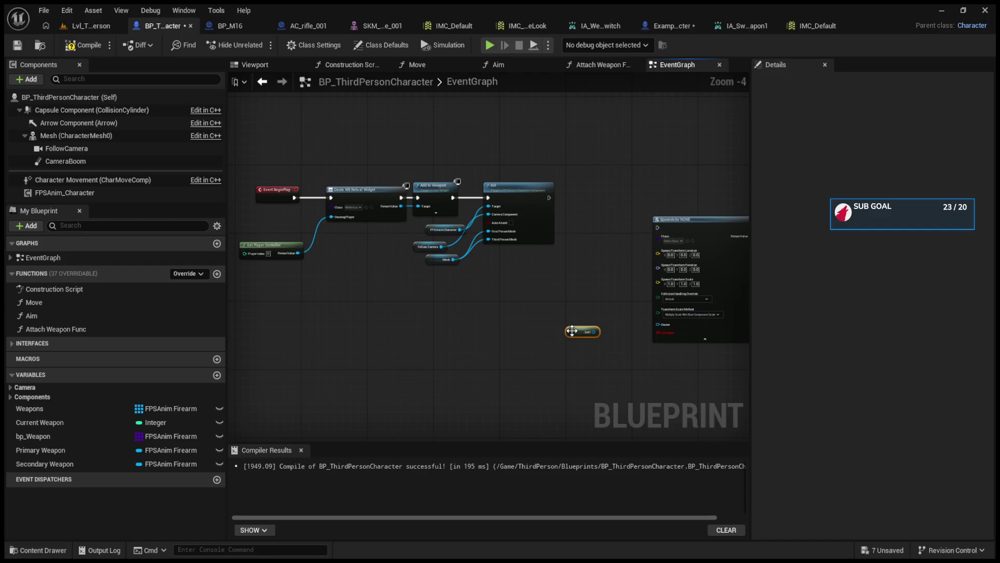
left_click_drag(534, 319, 603, 315)
left_click(83, 45)
mouse_move(545, 262)
left_mouse_down()
mouse_move(464, 424)
mouse_move(518, 302)
mouse_move(516, 179)
mouse_move(510, 240)
left_mouse_up()
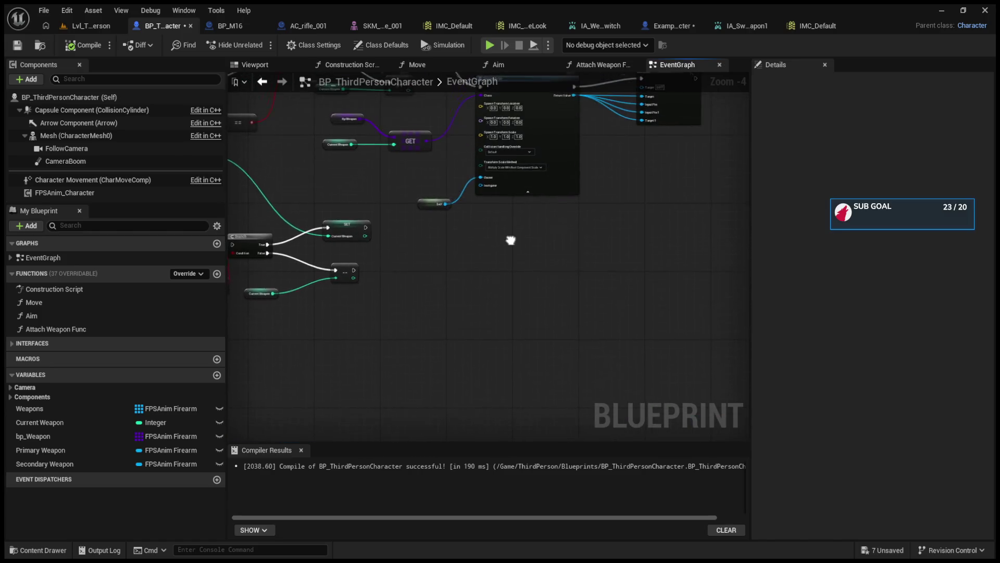
Check the bp_Weapon array's default values and locate the GET node.
scroll(511, 240, "up", 5)
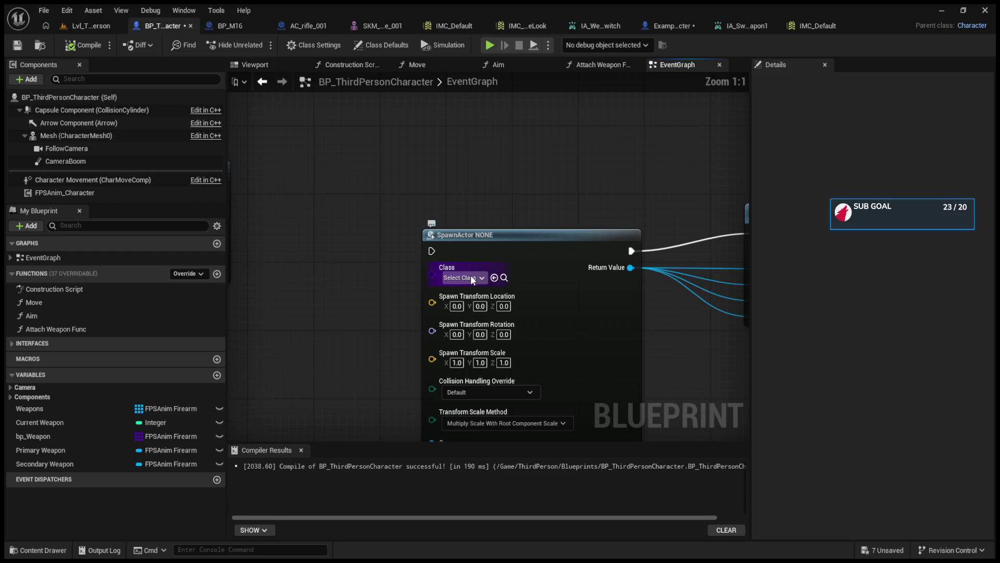
left_click(71, 437)
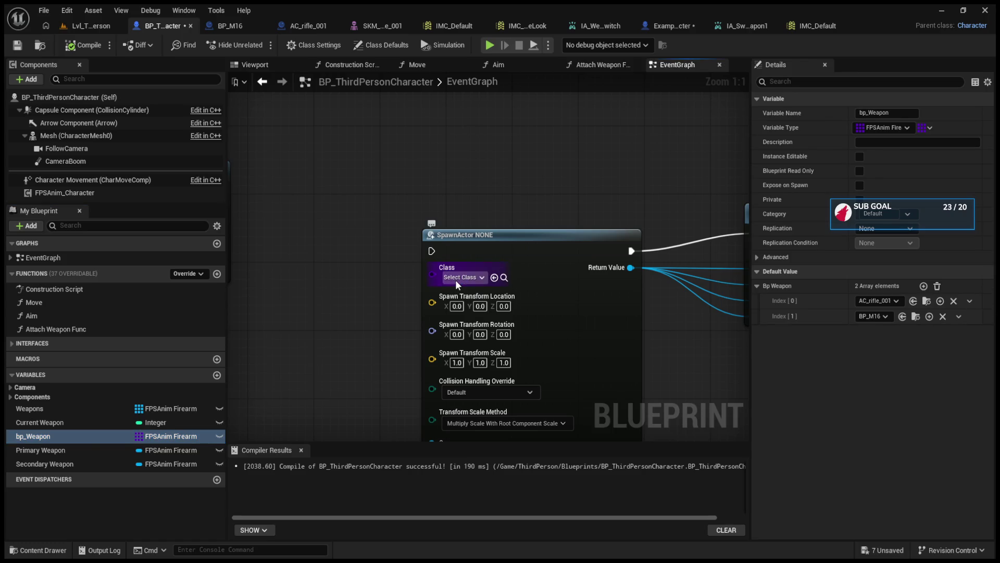
scroll(330, 300, "down", 7)
scroll(380, 270, "up", 6)
left_click_drag(497, 280, 501, 282)
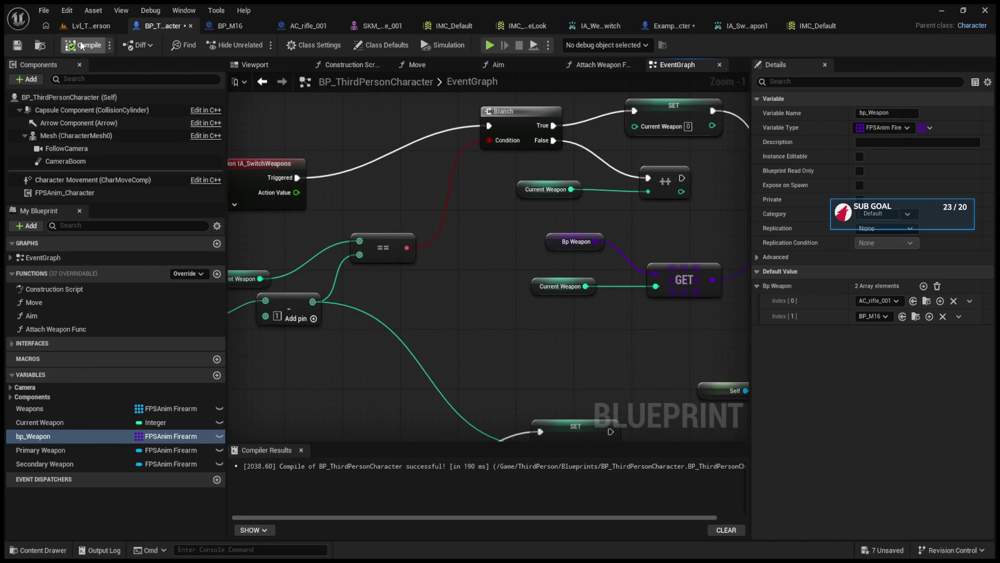
scroll(554, 281, "down", 2)
Select the Bp Weapon GET nodes and connect Init's execution output to SpawnActor.
mouse_move(406, 232)
left_mouse_down()
mouse_move(526, 326)
mouse_move(511, 202)
mouse_move(452, 264)
mouse_move(615, 172)
left_mouse_up()
scroll(531, 324, "down", 3)
scroll(448, 288, "up", 4)
left_click_drag(580, 152, 614, 159)
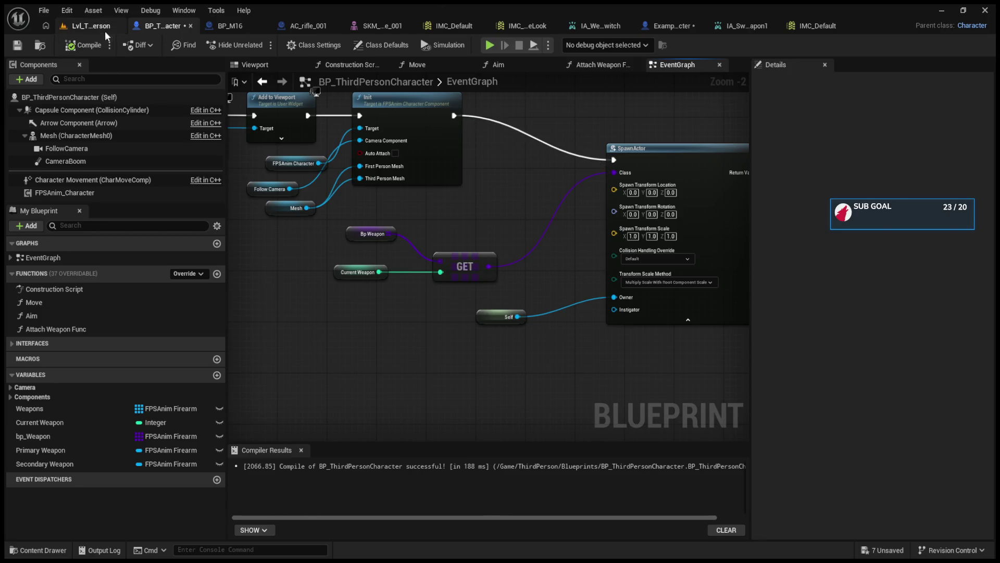
left_click(103, 27)
left_click(260, 45)
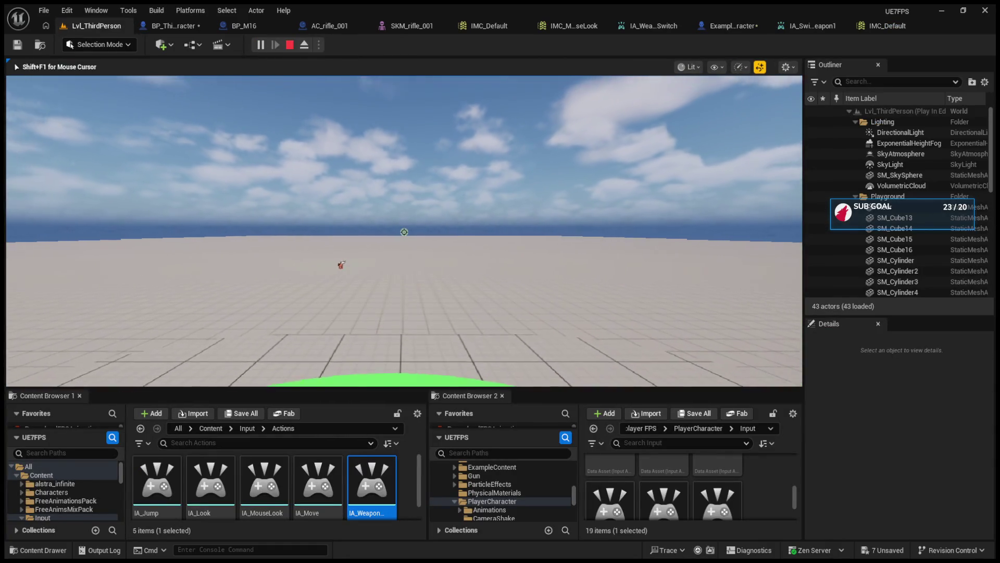
key("w")
key("w")
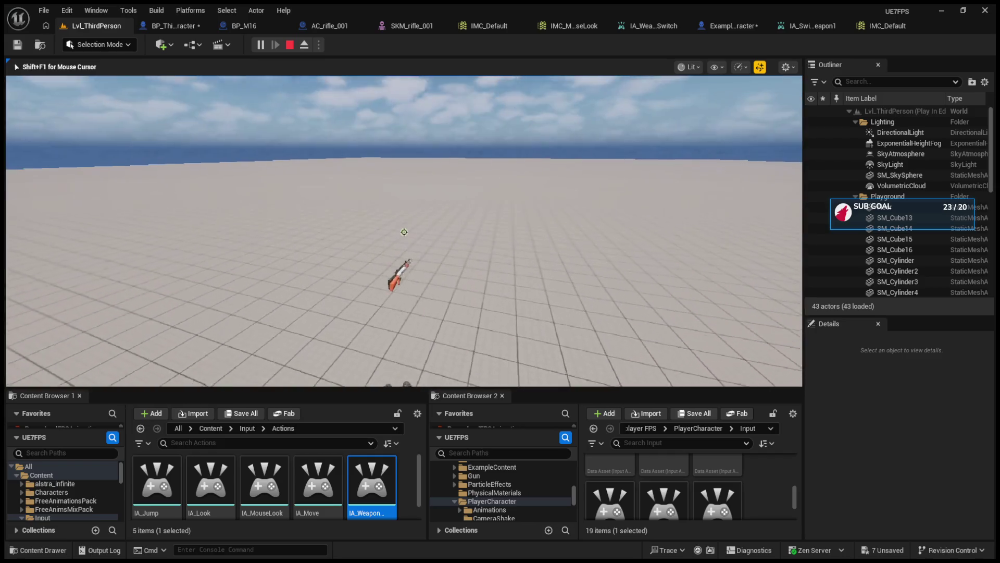
key("w")
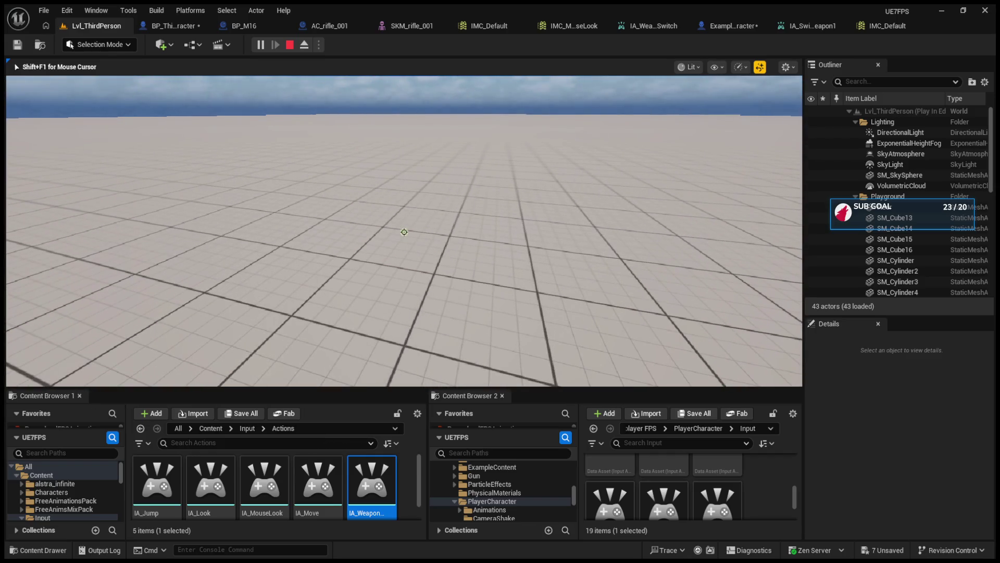
key("Escape")
left_click(185, 24)
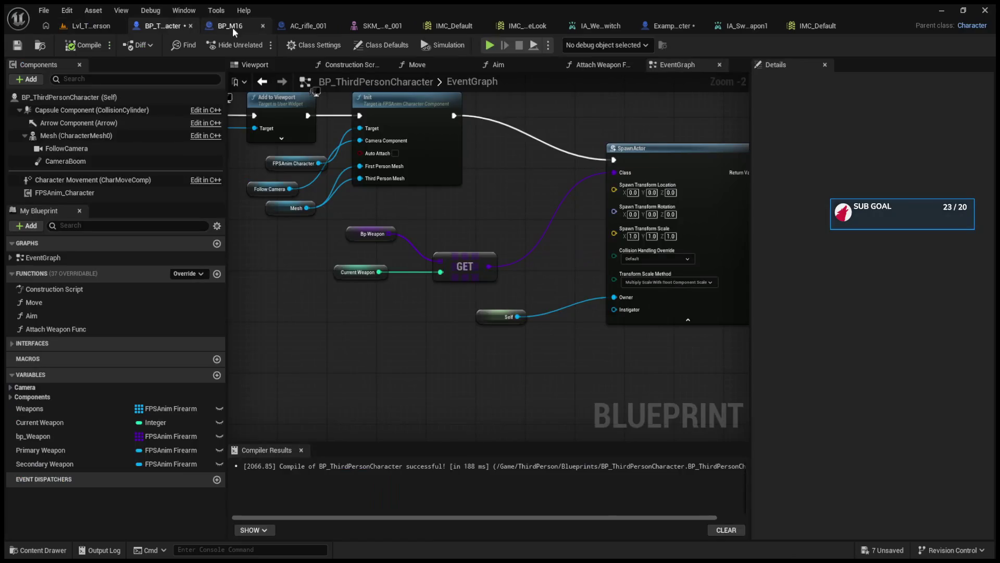
Align SpawnActor and Attach Weapon Func, renaming the first two function inputs Input 1 and Input 2.
left_click_drag(636, 204, 610, 167)
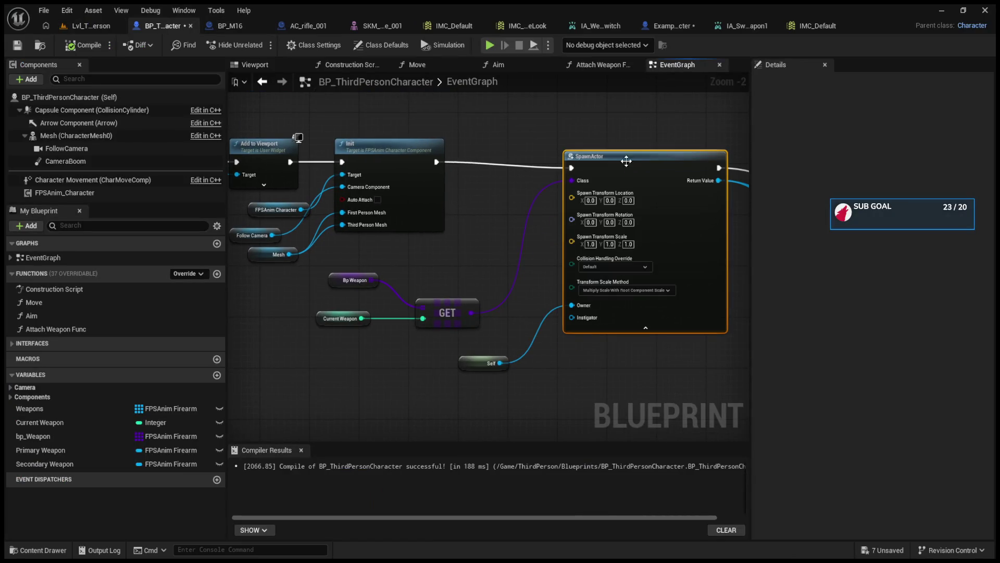
left_click_drag(631, 204, 607, 152)
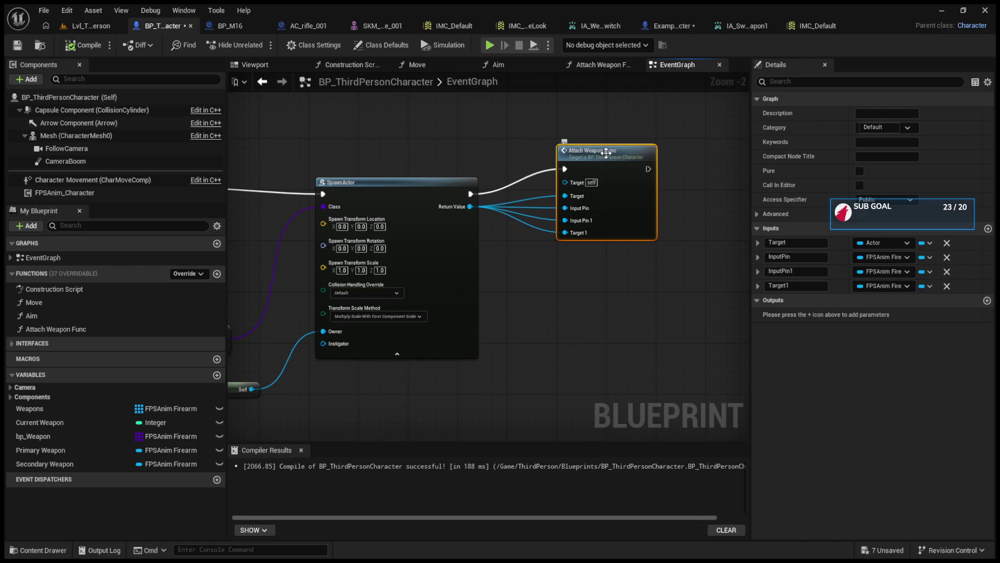
left_click(802, 241)
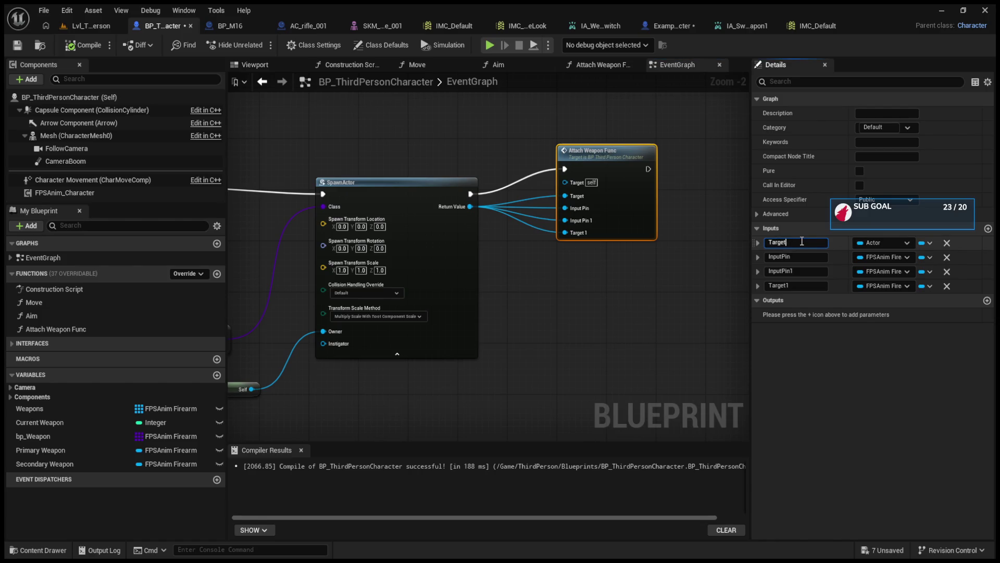
key("BackSpace")
key("BackSpace")
key("BackSpace")
key("Return")
left_click(806, 257)
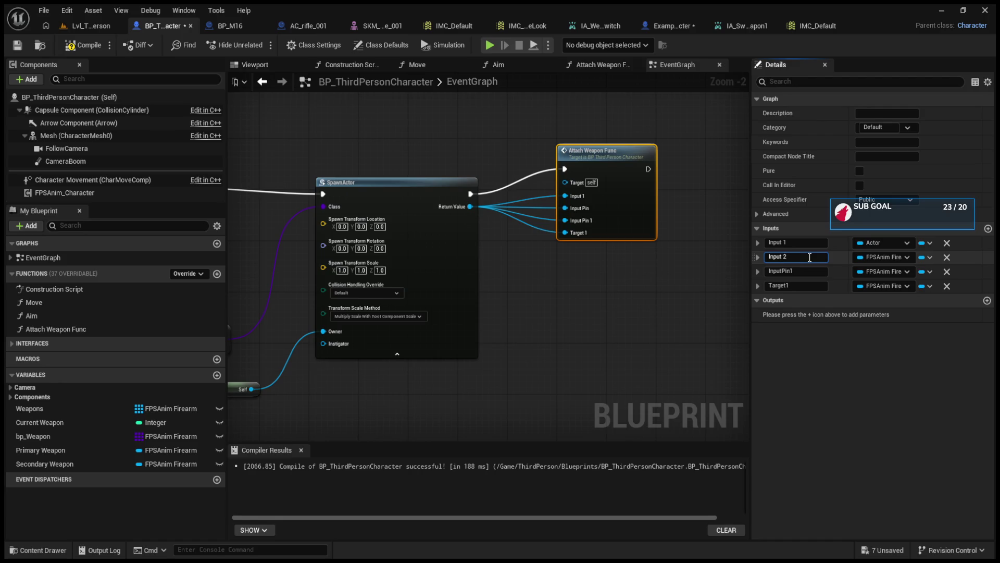
left_click(823, 270)
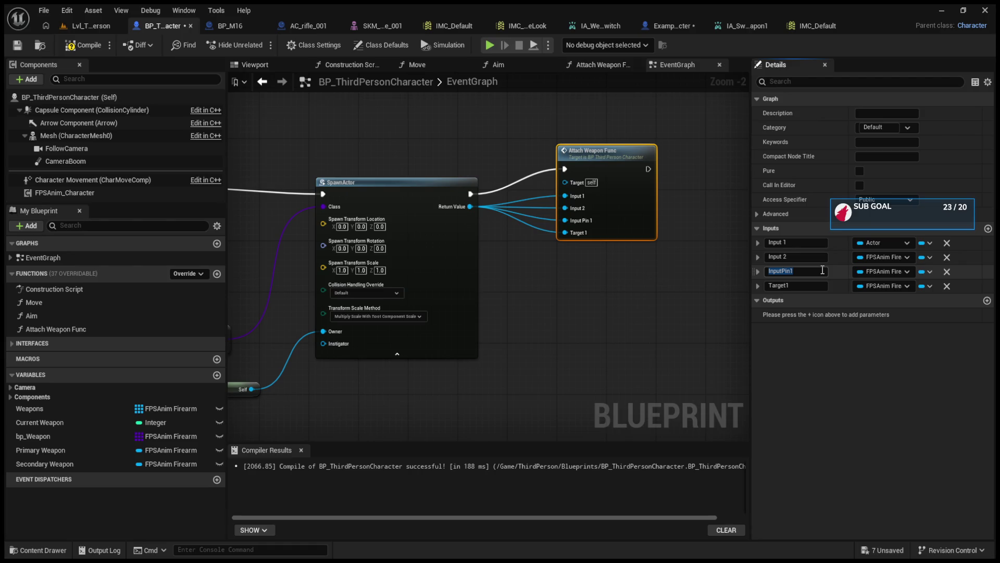
Rename the third and fourth function inputs to Input 3 and Input 4.
left_click(791, 273)
key("BackSpace")
type("3")
key("Return")
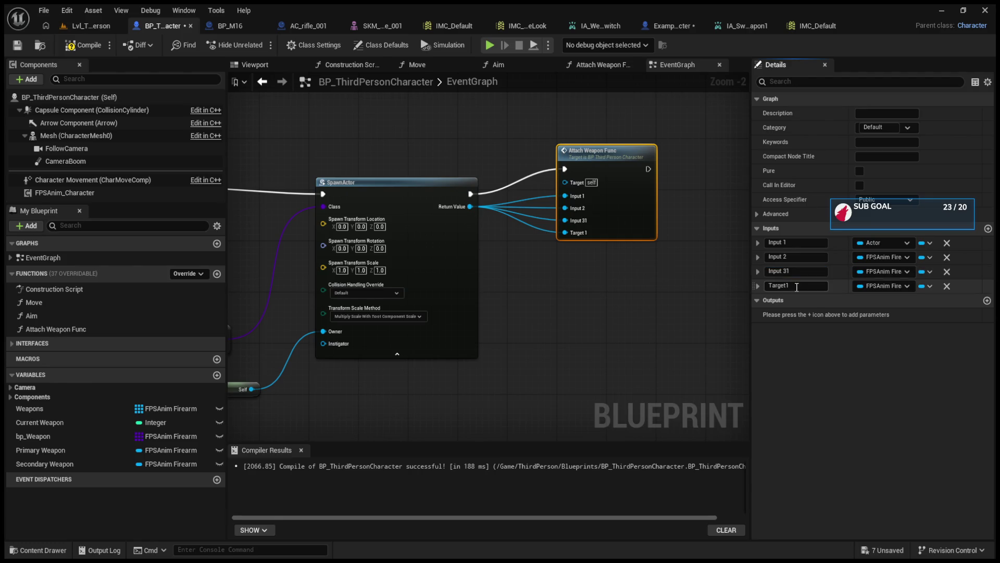
left_click(802, 272)
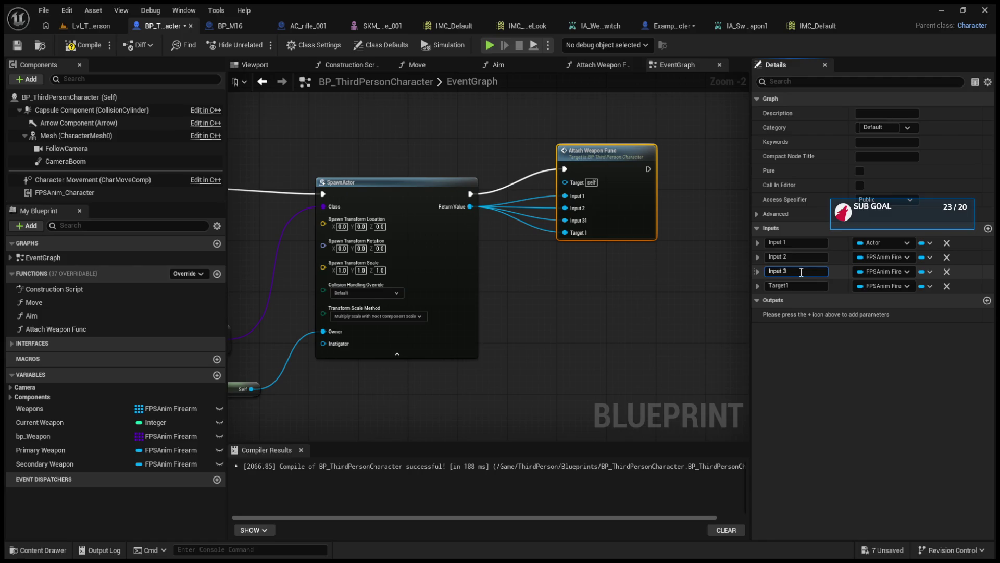
left_click(801, 286)
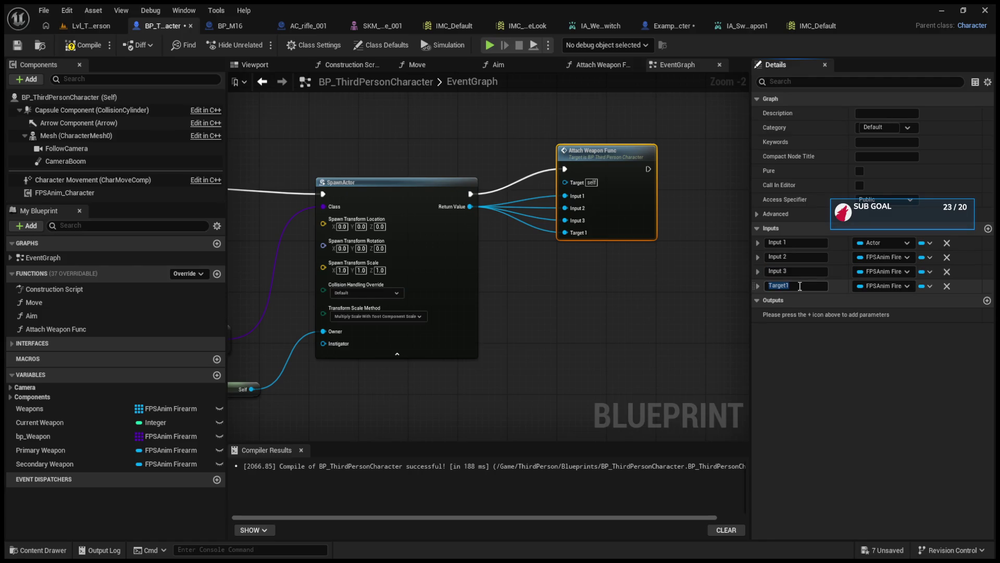
key("Return")
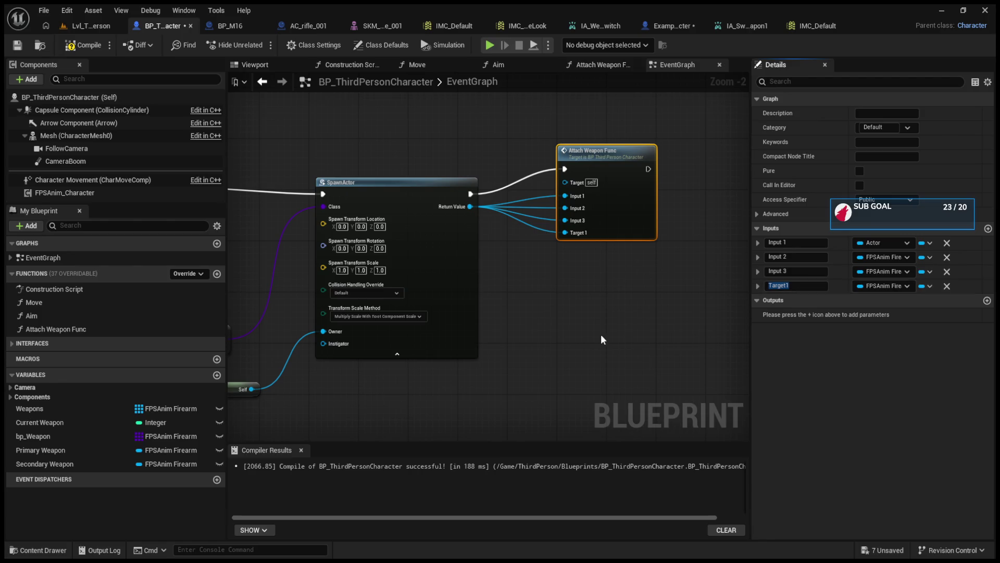
left_click(810, 287)
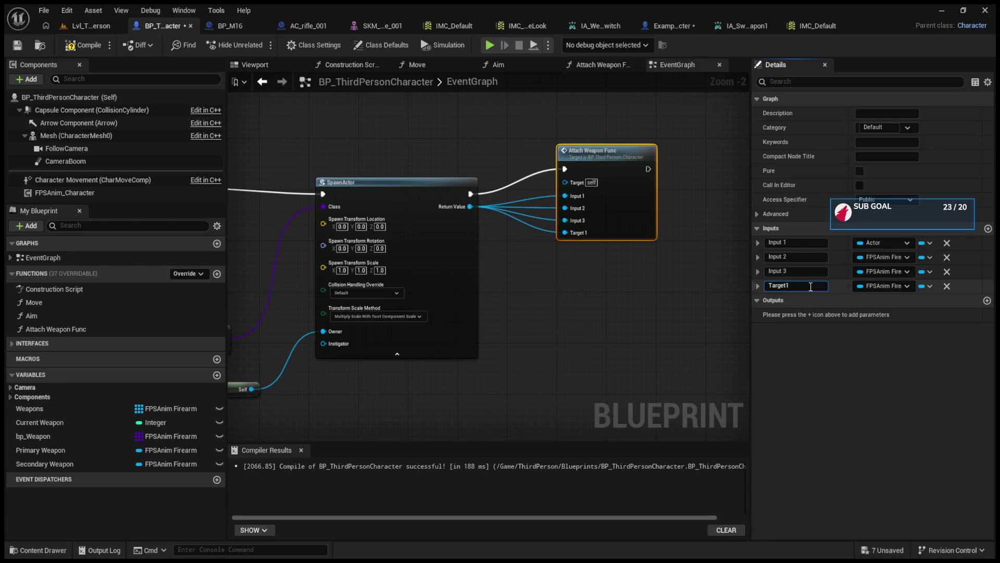
key("BackSpace")
type("Input 4")
key("Return")
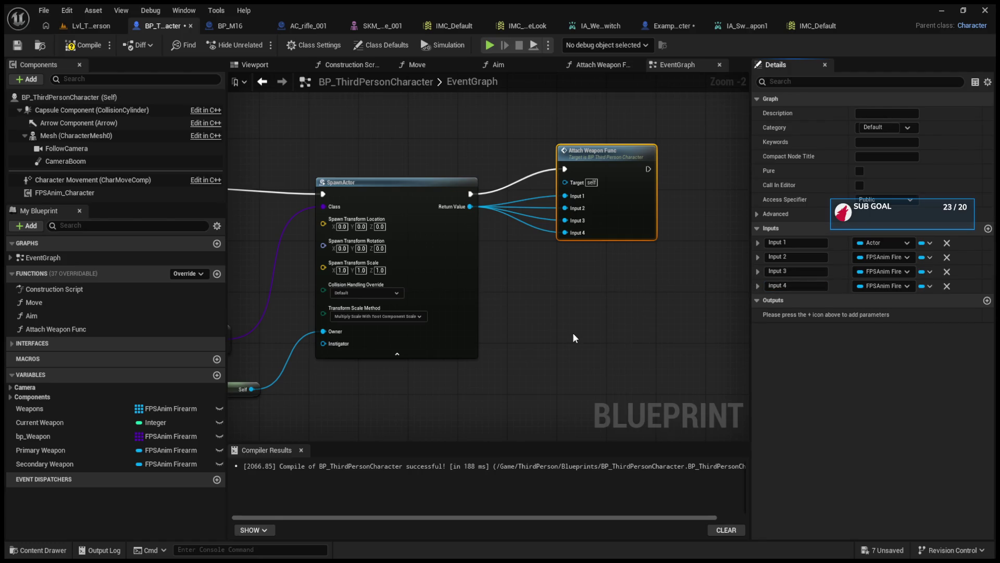
Compile, check bp_Weapon's default weapons, and start a play test of Lvl_ThirdPerson.
left_click(83, 45)
left_click_drag(336, 162, 558, 156)
left_click(312, 314)
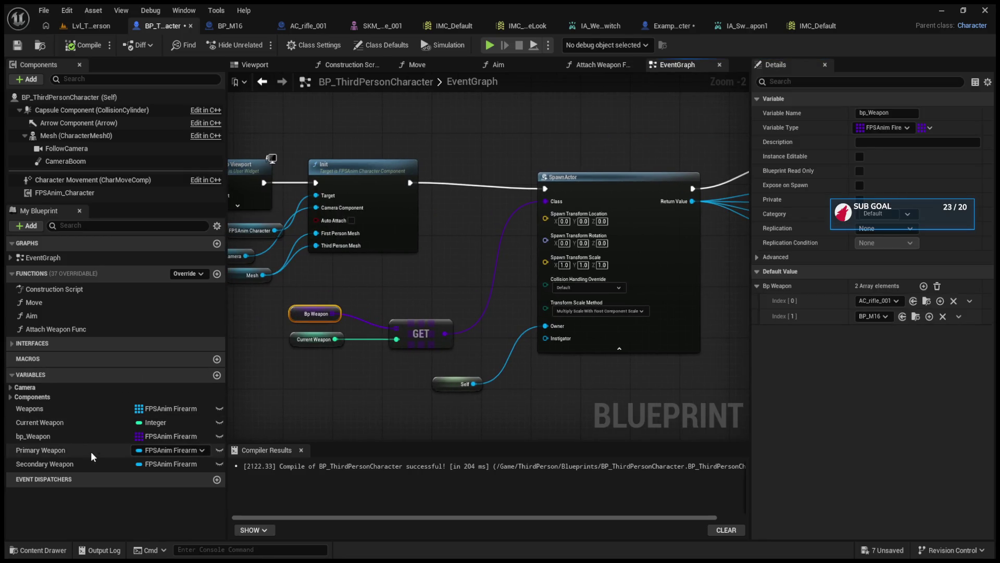
left_click(84, 432)
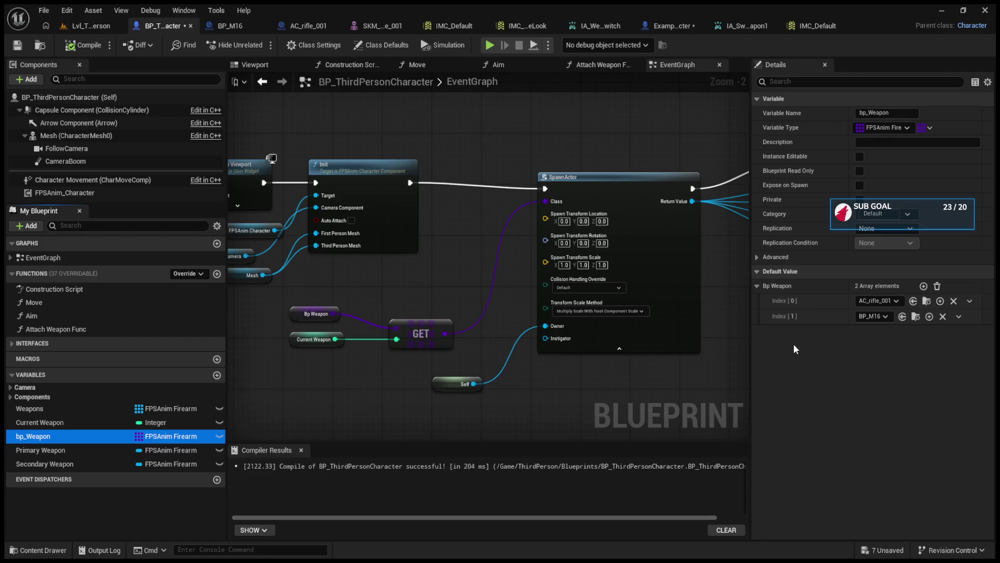
left_click(91, 25)
left_click(260, 45)
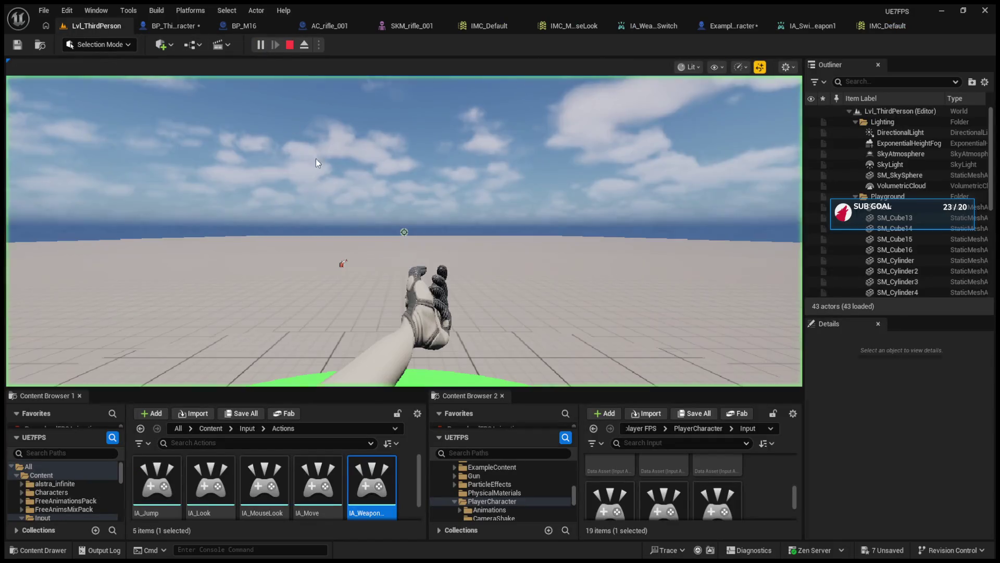
Stop the test, wire Attach Weapon Func's Input 1 into SET's New Local Var, and compile.
key("Escape")
left_click(172, 25)
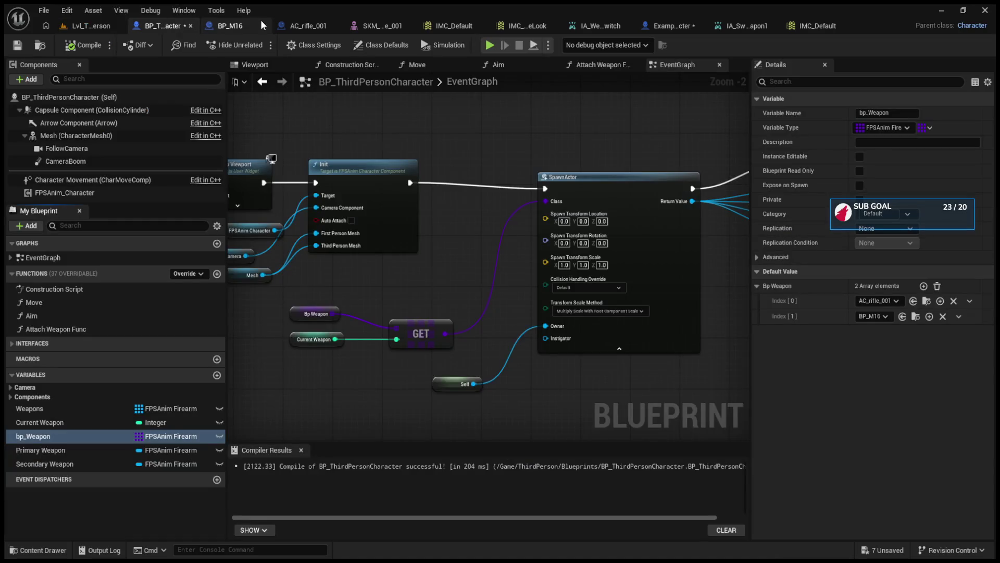
left_click(600, 178)
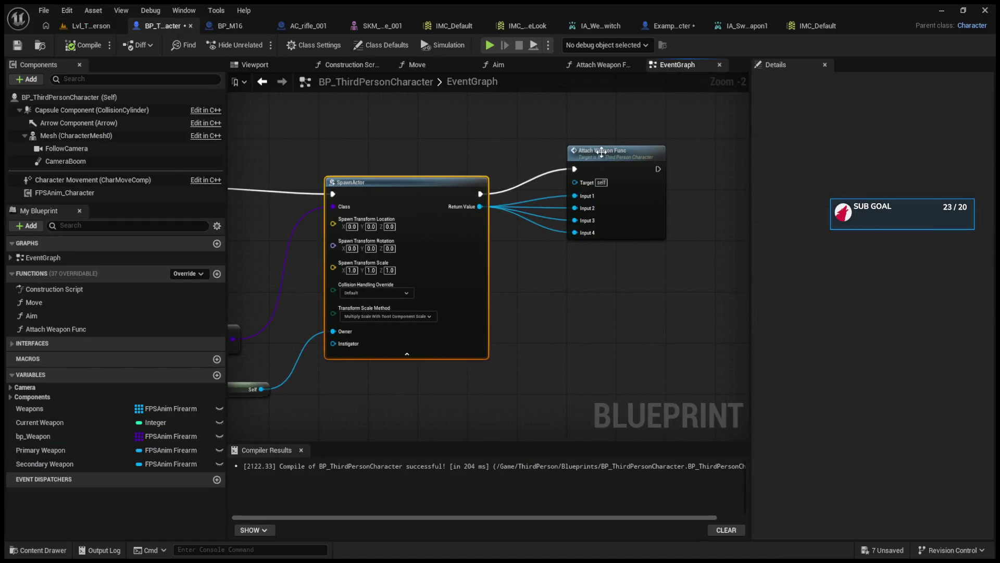
double_click(601, 151)
left_click(506, 261)
left_click_drag(506, 261, 362, 267)
left_click(82, 49)
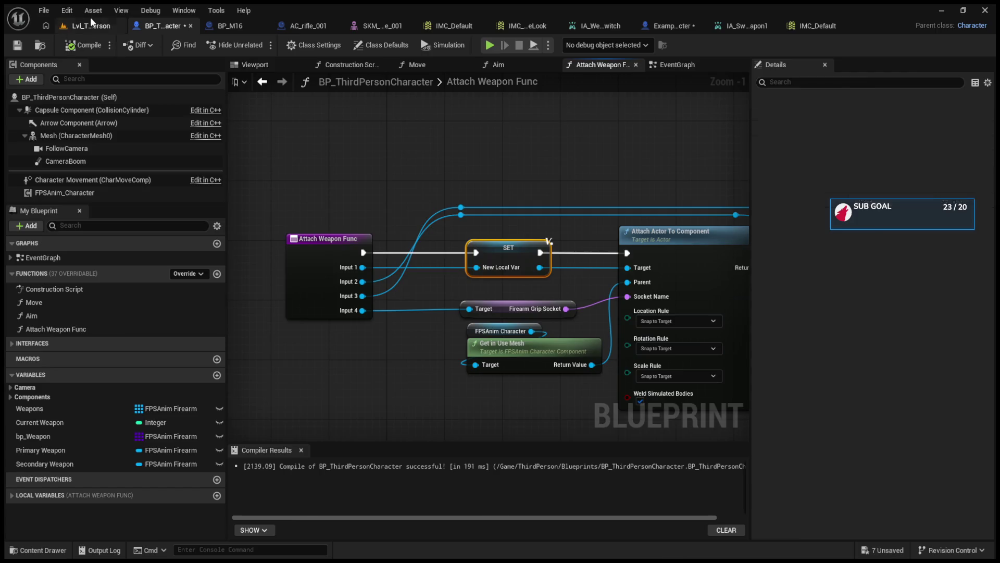
Play-test Lvl_ThirdPerson with the new wiring, then stop and return to the blueprint.
left_click(91, 24)
left_click(261, 45)
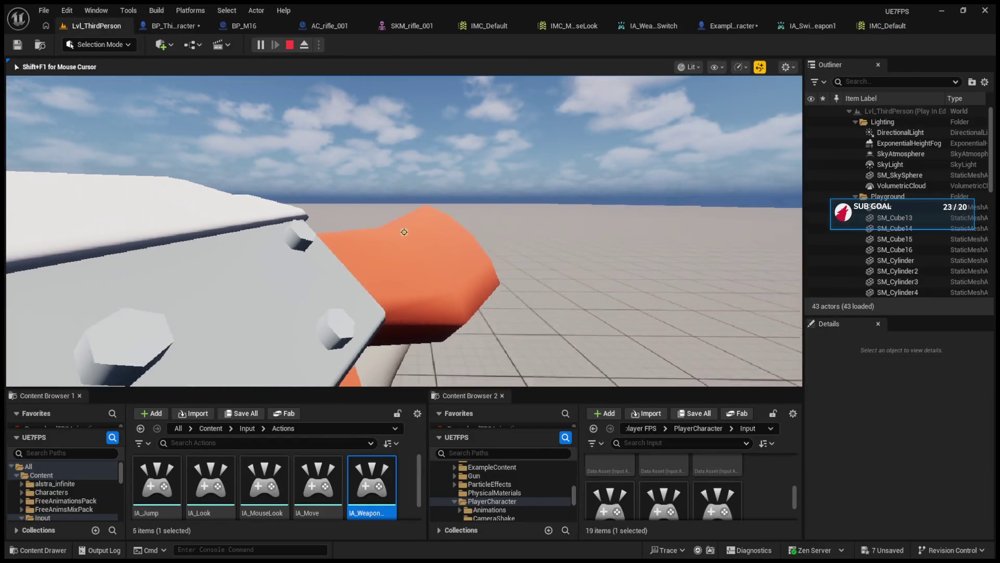
key("F8")
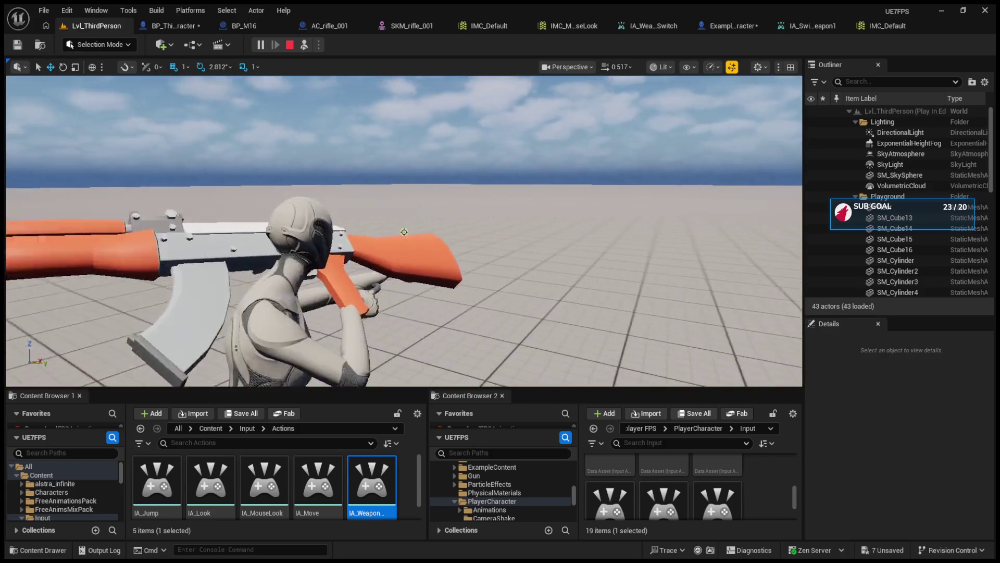
left_click(300, 48)
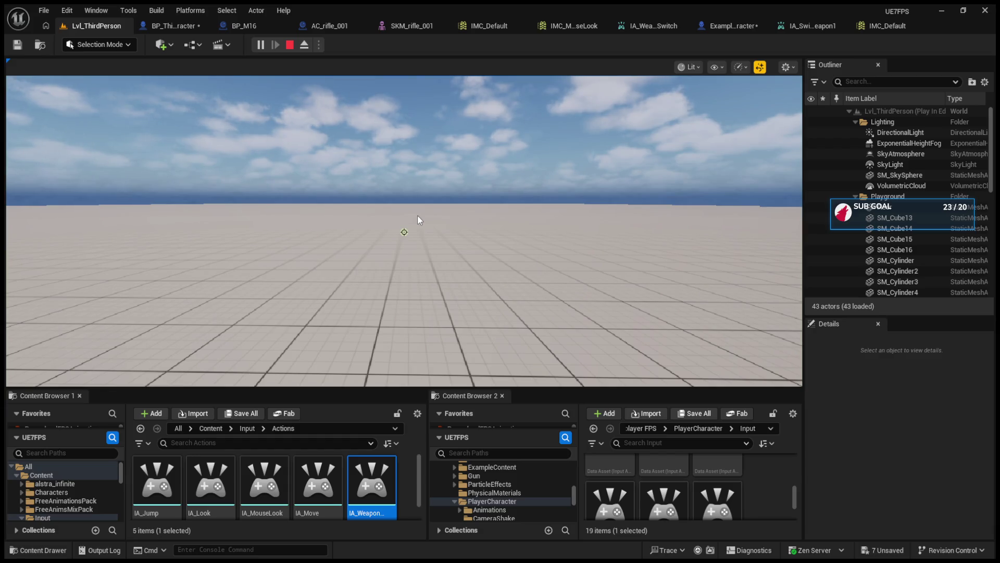
left_click(417, 215)
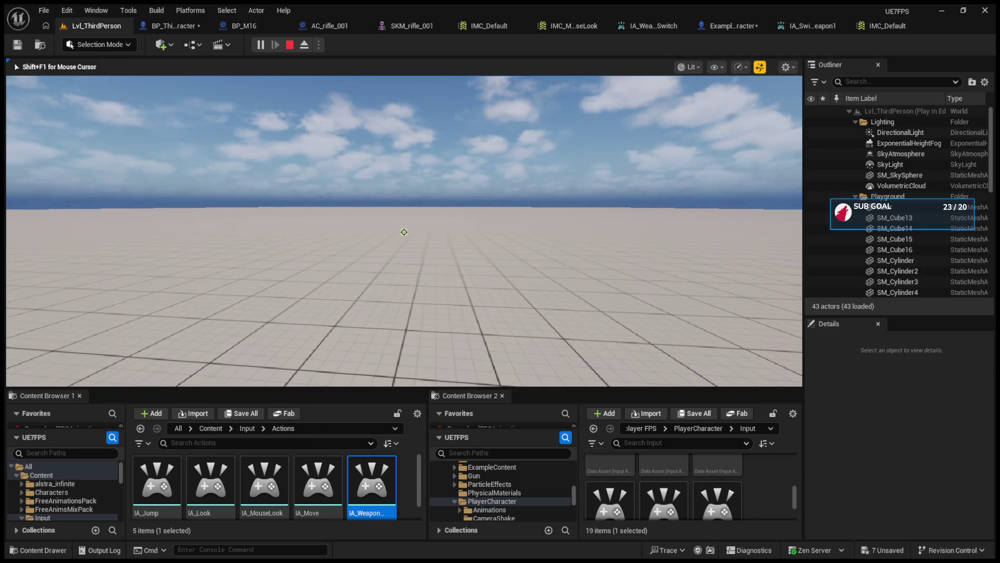
key("Escape")
left_click(177, 33)
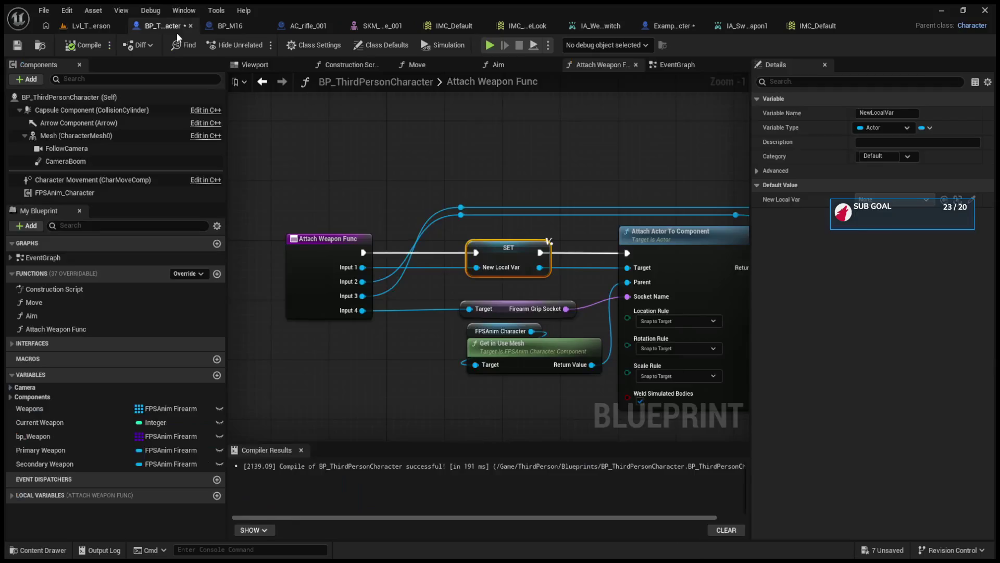
Open the character's event graph, then run a quick play test of Lvl_ThirdPerson.
scroll(439, 248, "down", 10)
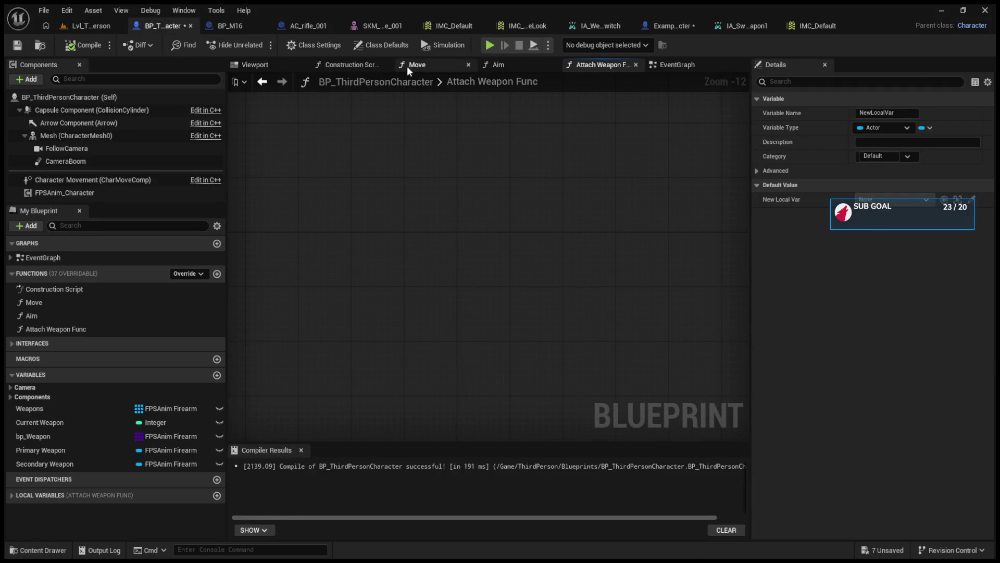
left_click(661, 63)
scroll(591, 224, "down", 10)
scroll(561, 289, "up", 10)
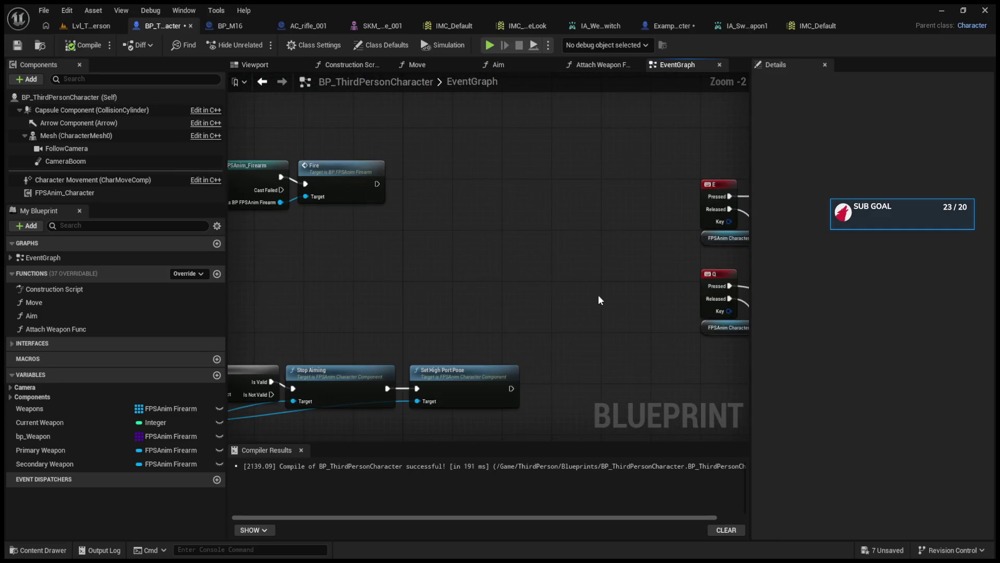
scroll(598, 299, "down", 2)
scroll(521, 284, "up", 2)
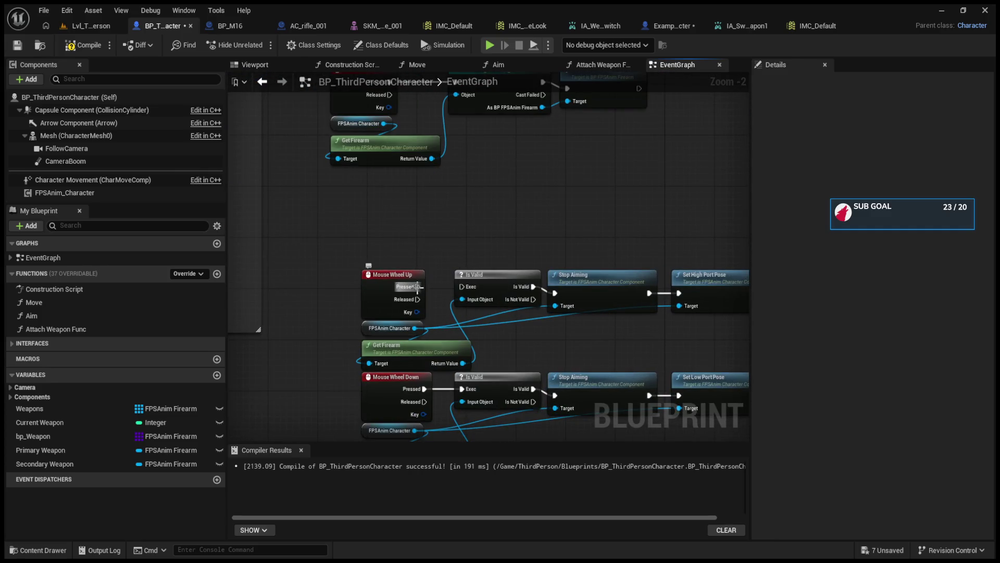
left_click(94, 28)
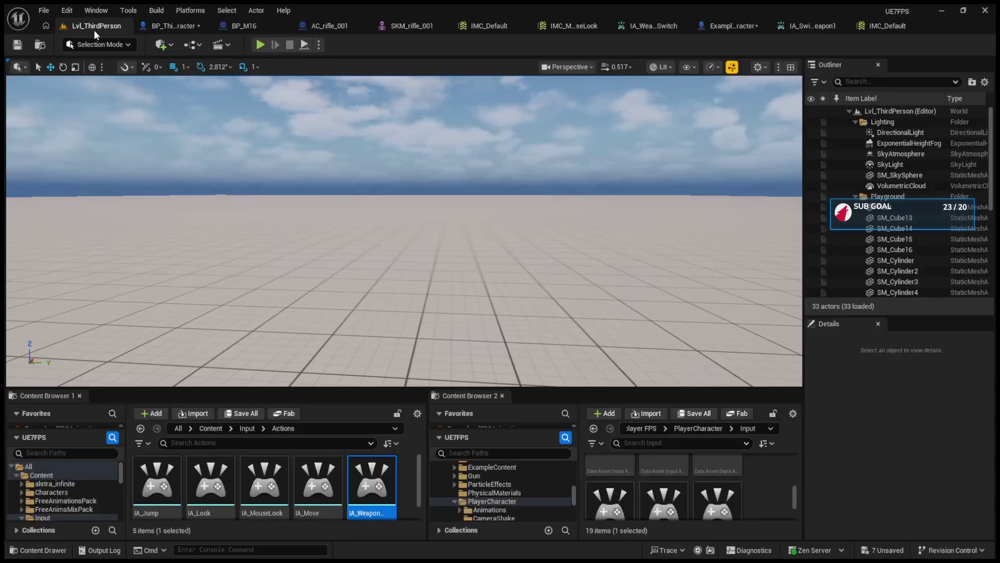
left_click(260, 44)
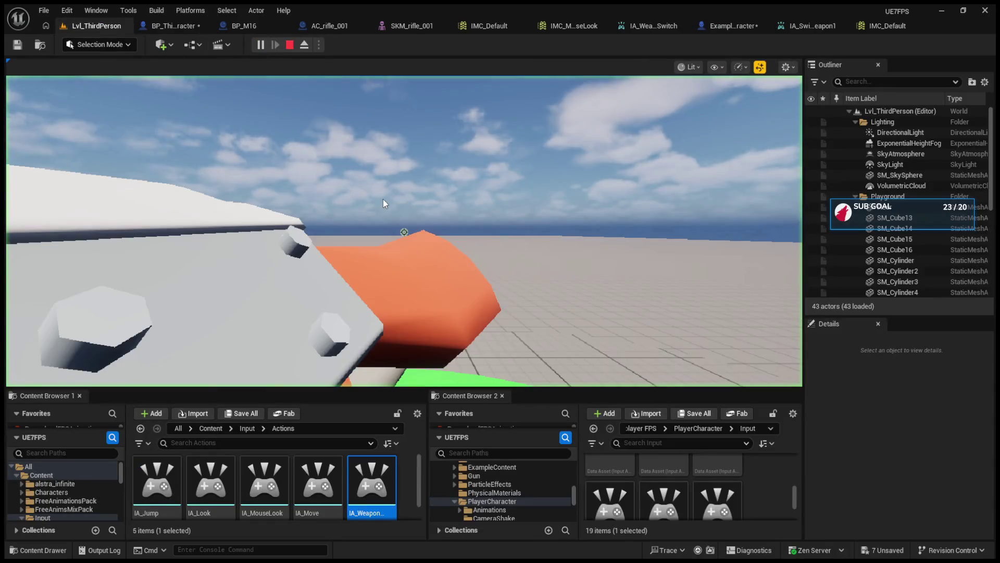
left_click(405, 219)
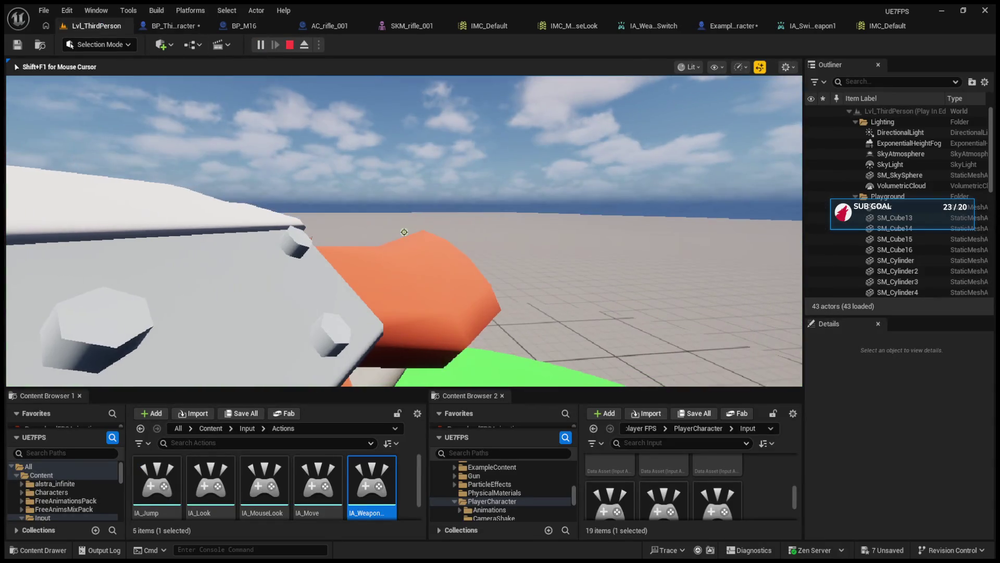
key("Escape")
left_click(187, 25)
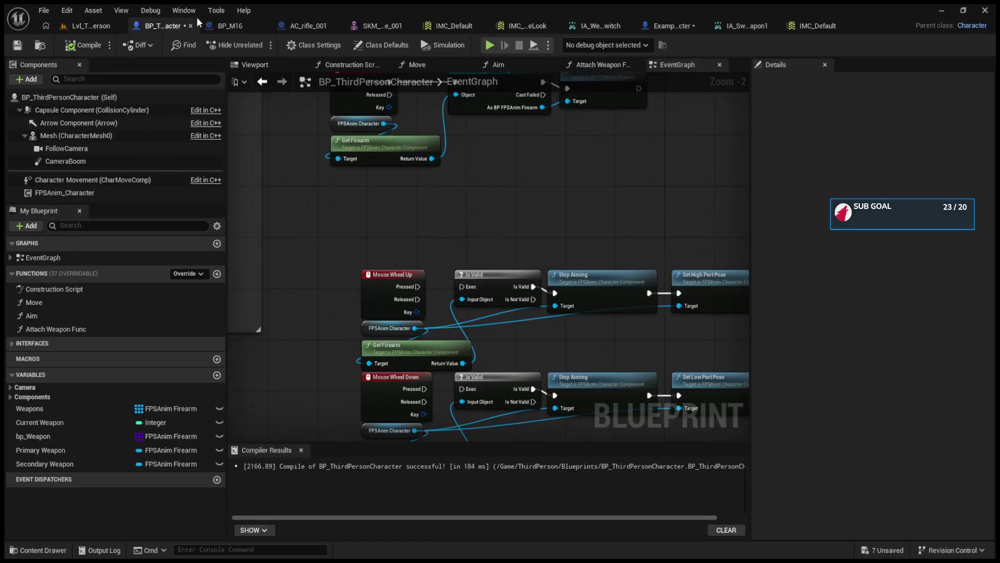
Bring the IA_SwitchWeapons logic into view and play-test again with Alt+P before stopping.
scroll(508, 232, "down", 5)
mouse_move(509, 233)
left_mouse_down()
mouse_move(460, 375)
mouse_move(453, 339)
mouse_move(599, 366)
mouse_move(572, 326)
mouse_move(609, 308)
left_mouse_up()
scroll(571, 326, "down", 5)
scroll(377, 331, "up", 1)
scroll(377, 331, "up", 9)
mouse_move(255, 125)
left_mouse_down()
mouse_move(245, 245)
mouse_move(323, 240)
mouse_move(389, 201)
left_mouse_up()
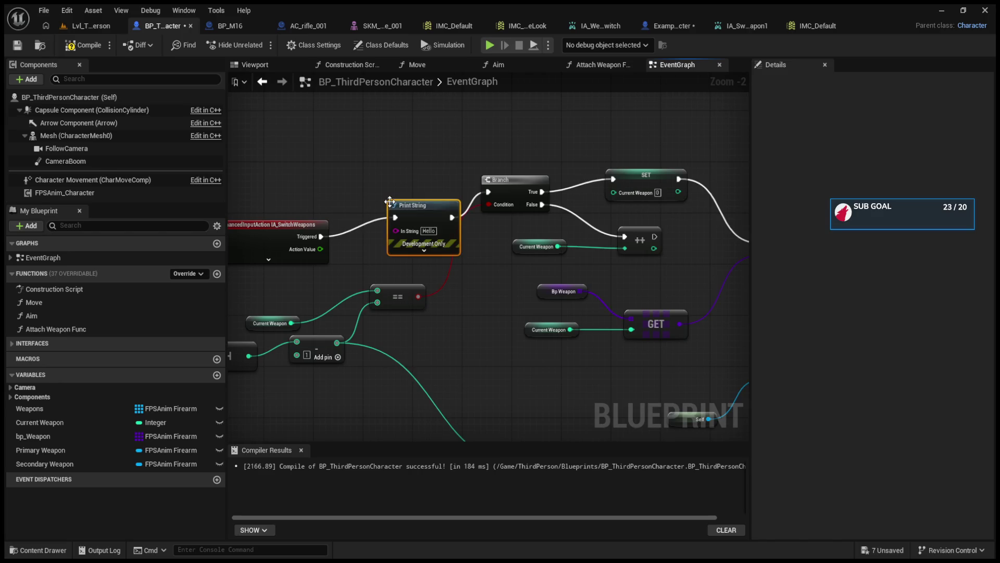
key("alt+p")
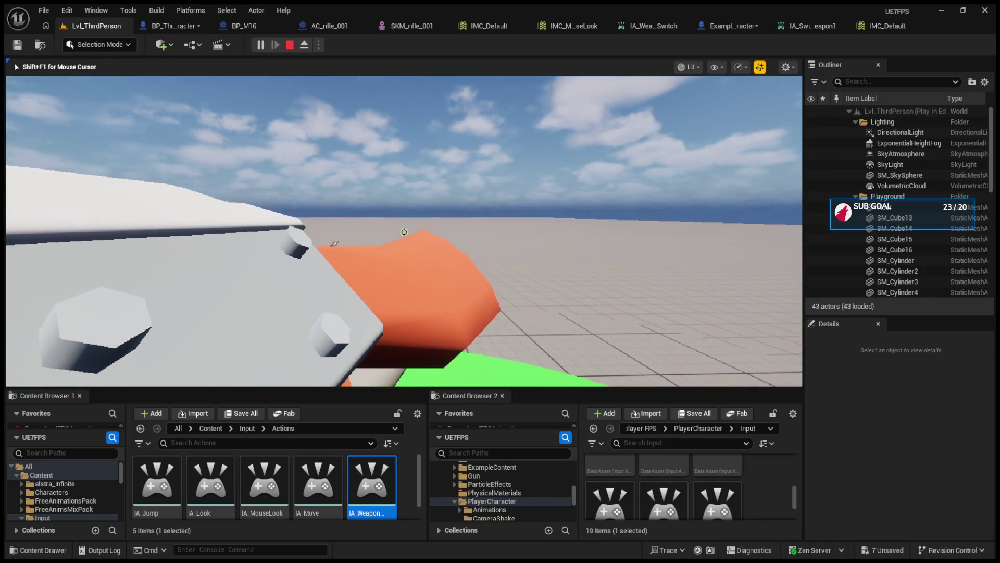
scroll(404, 232, "down", 1)
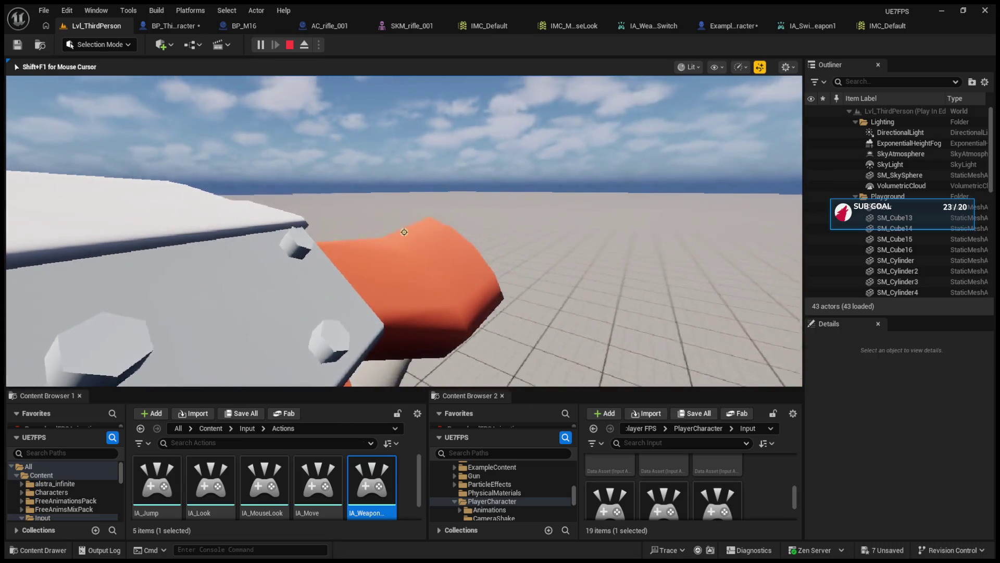
key("Escape")
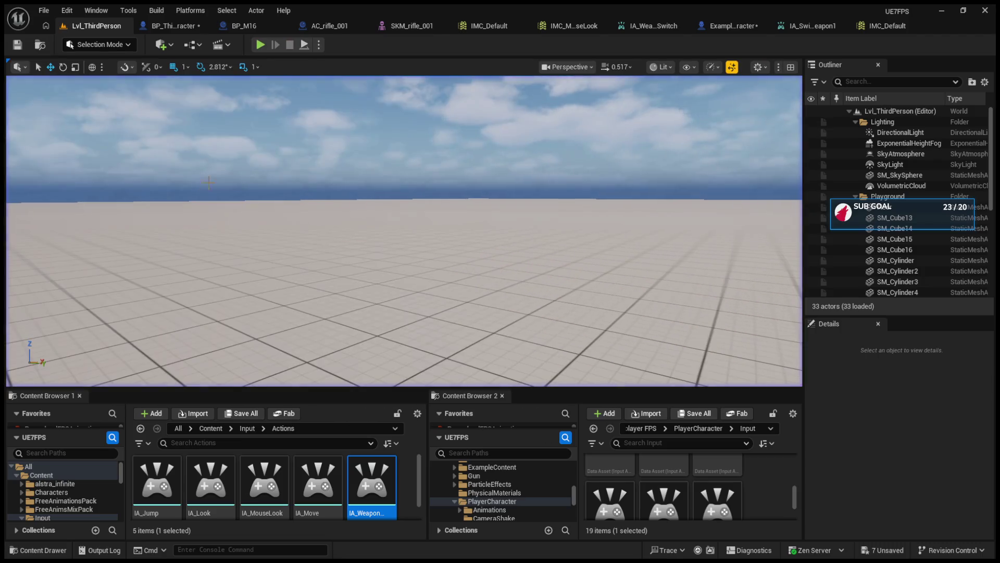
In IMC_Default, add a trigger entry to IA_WeaponSwitch's Mouse Wheel Axis mapping.
left_click(866, 26)
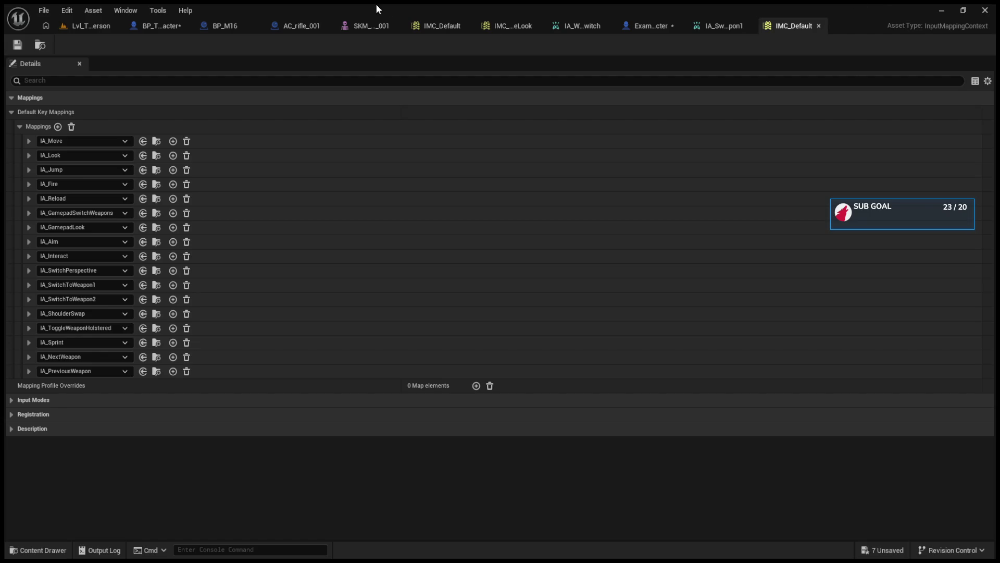
left_click(444, 26)
left_click(29, 185)
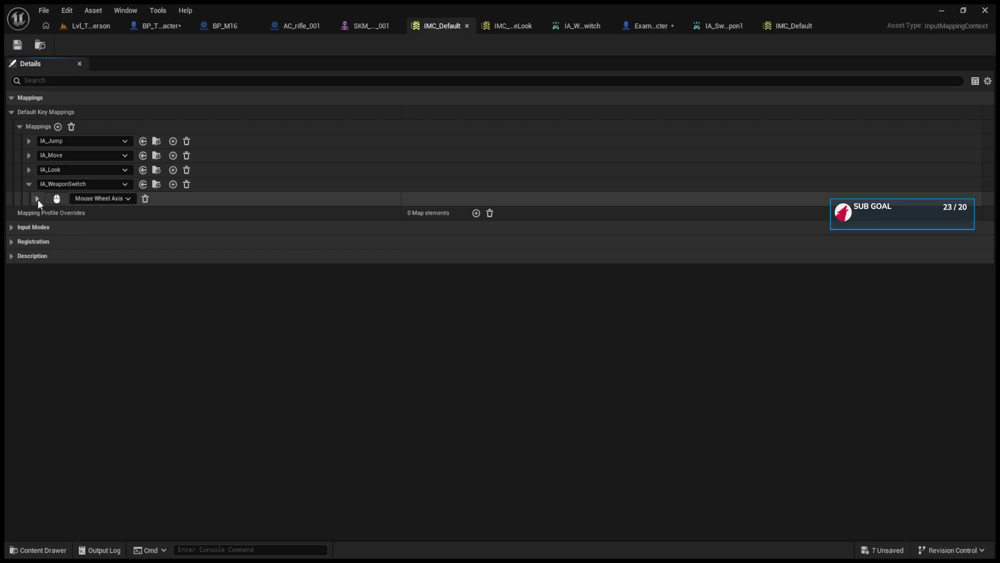
left_click(37, 199)
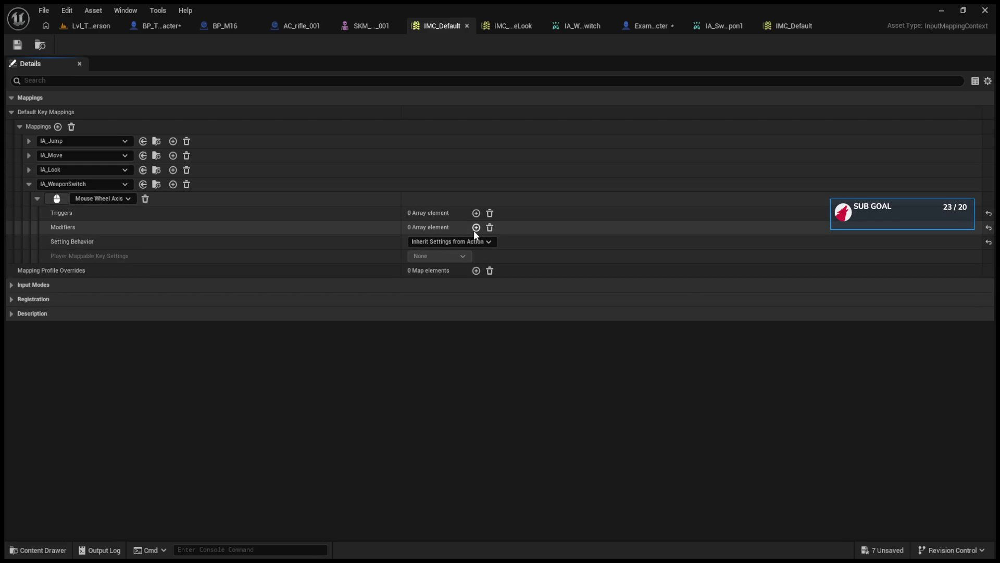
left_click(475, 214)
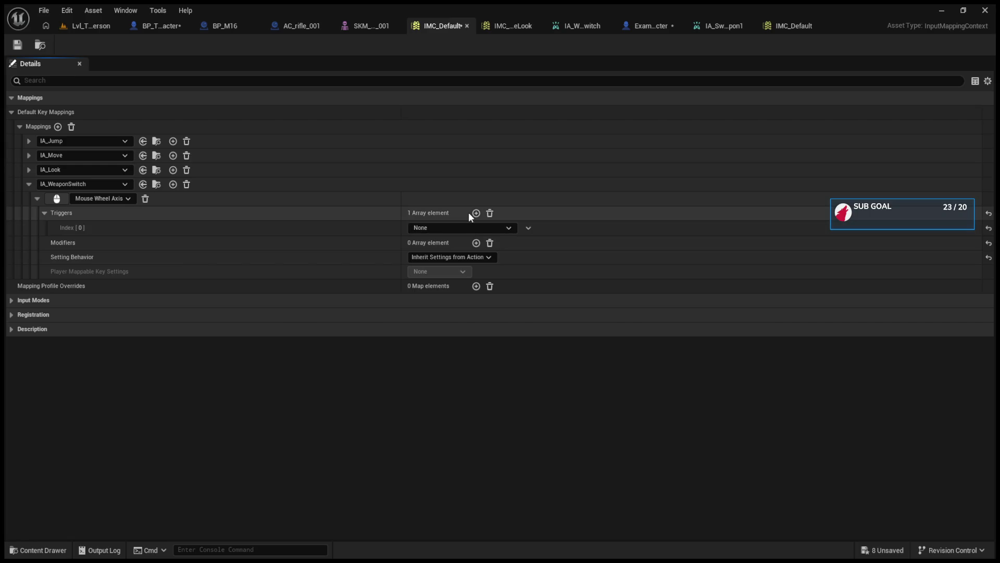
left_click(45, 211)
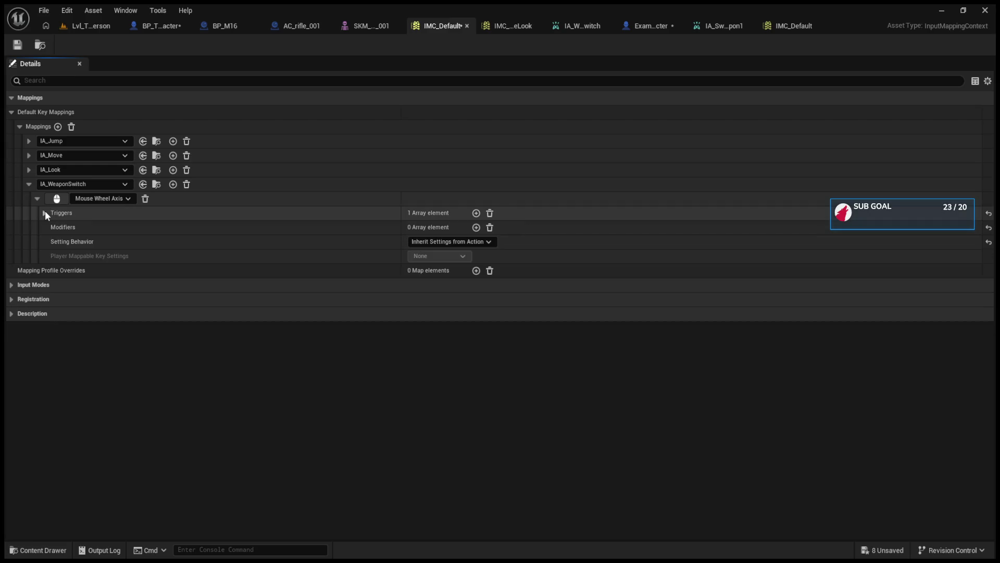
Start a playtest of the level and release input focus with Shift+F1.
left_click(88, 26)
left_click(256, 46)
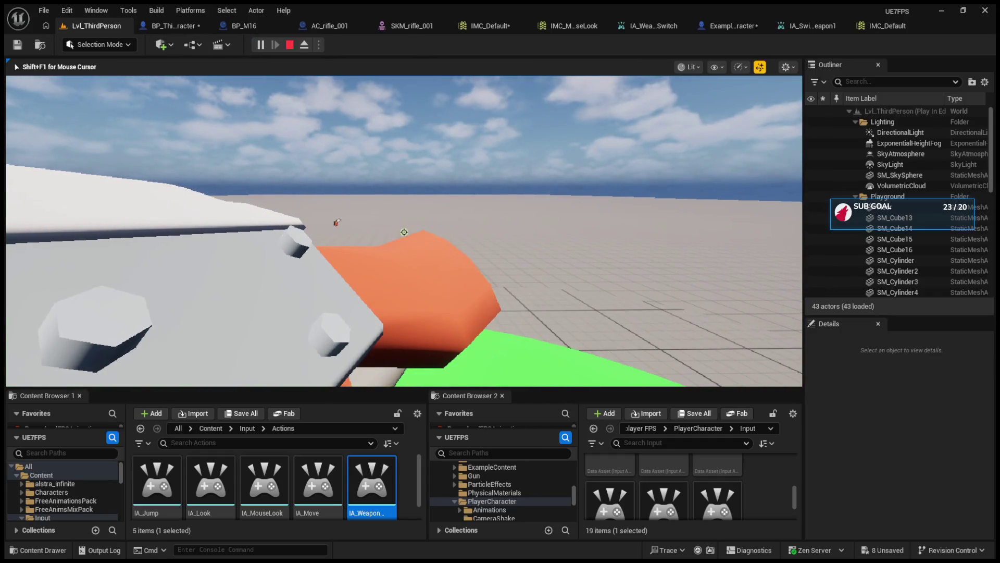
key("shift+F1")
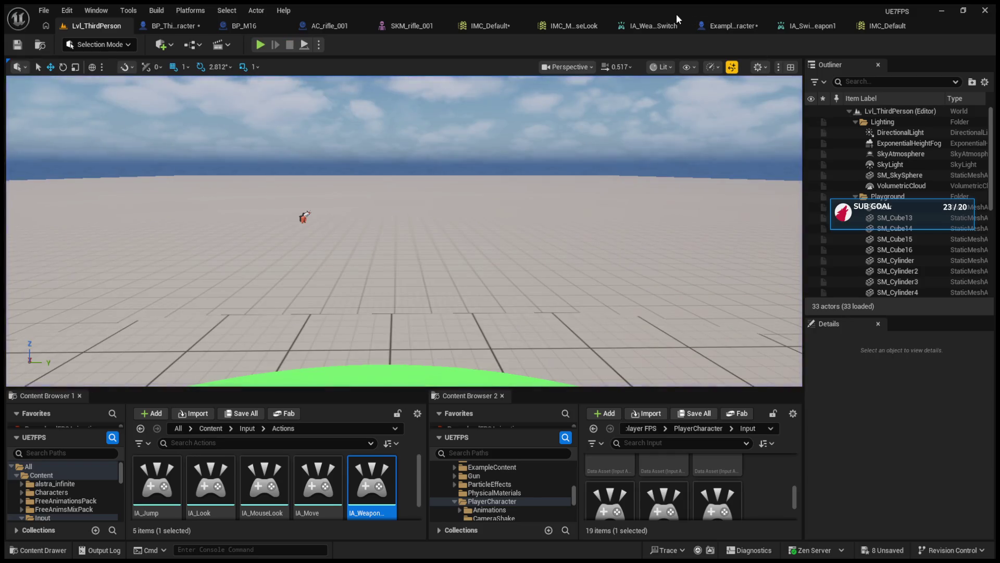
Set IA_WeaponSwitch's Value Type to Axis1D (float) and test it in the running level.
left_click(673, 26)
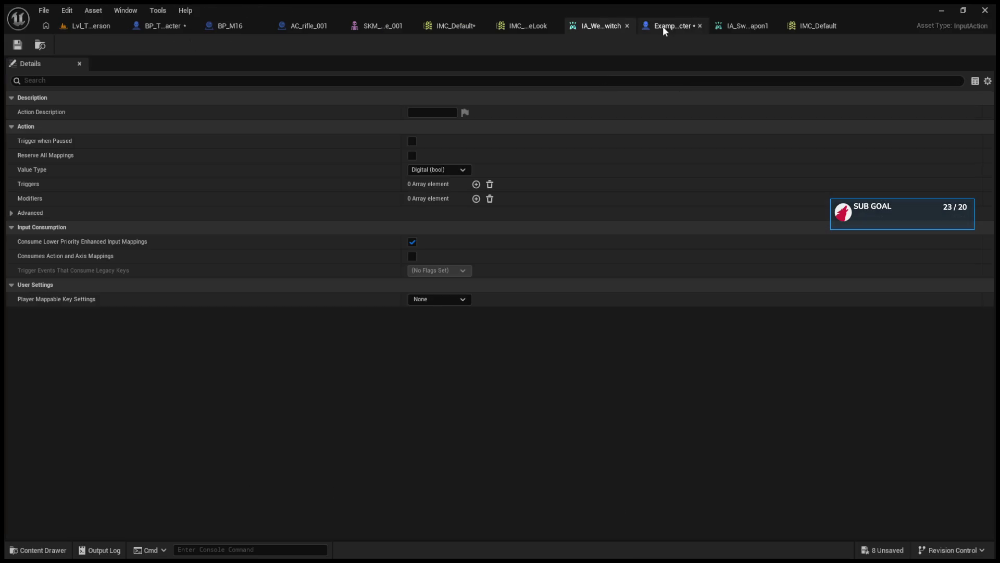
left_click(440, 169)
left_click(446, 194)
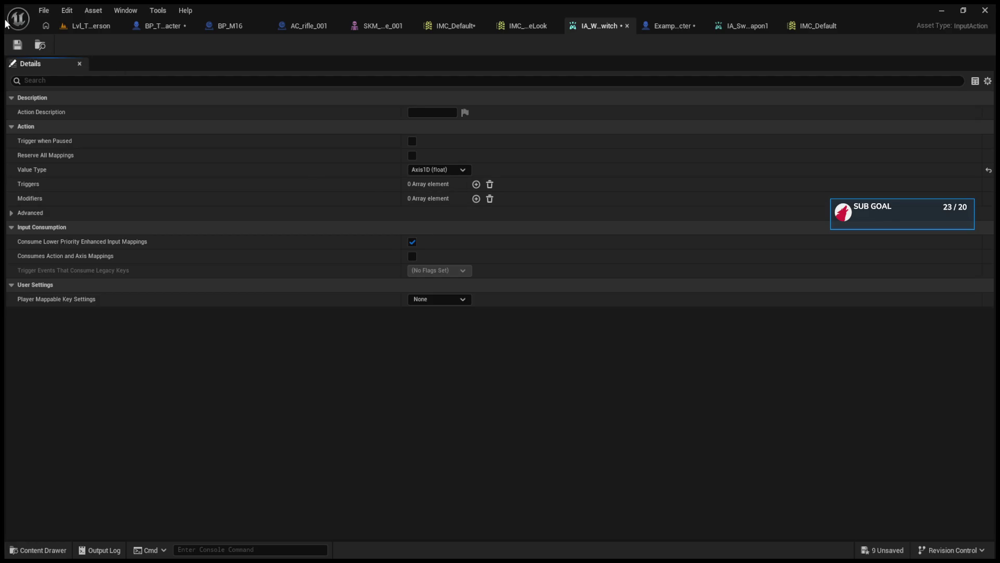
left_click(79, 32)
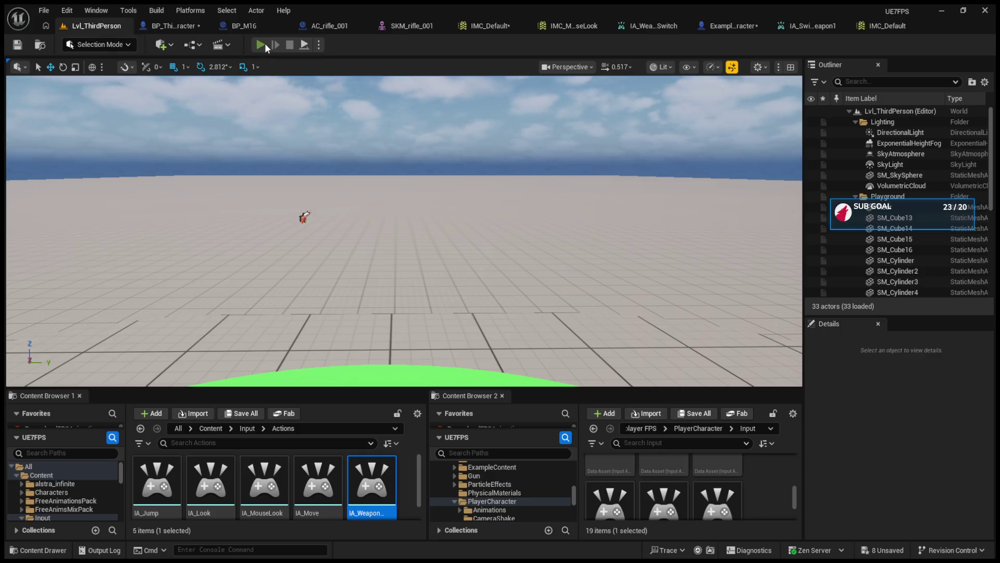
left_click(263, 105)
key("shift+F1")
Change IA_WeaponSwitch's Value Type to Axis3D (Vector), test, and stop the playtest.
left_click(643, 25)
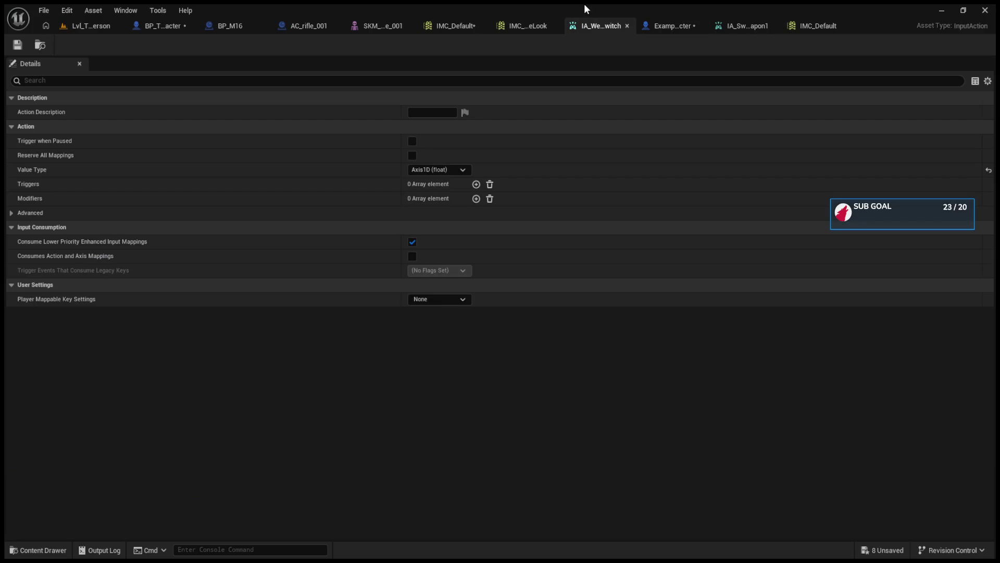
left_click(439, 170)
left_click(441, 209)
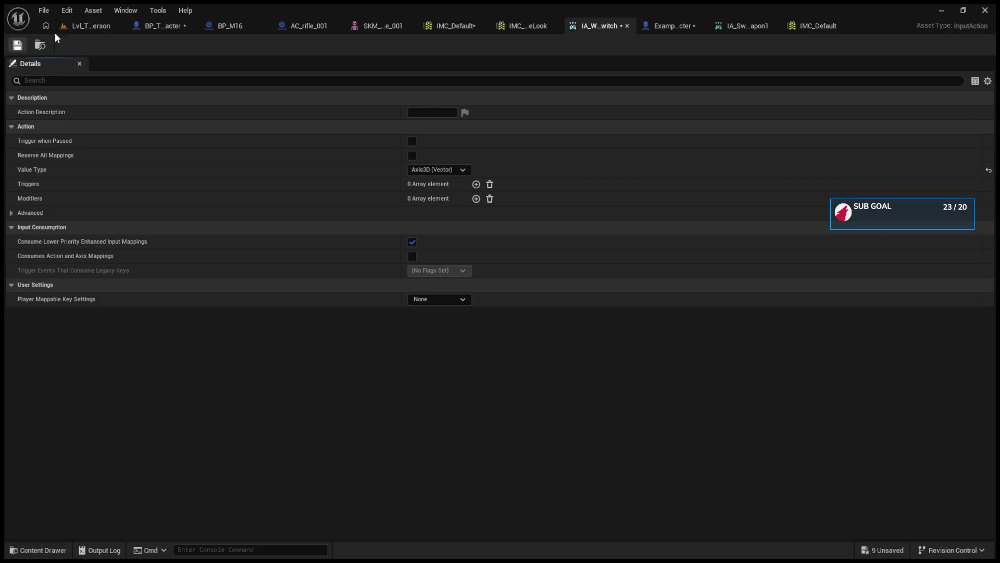
left_click(83, 26)
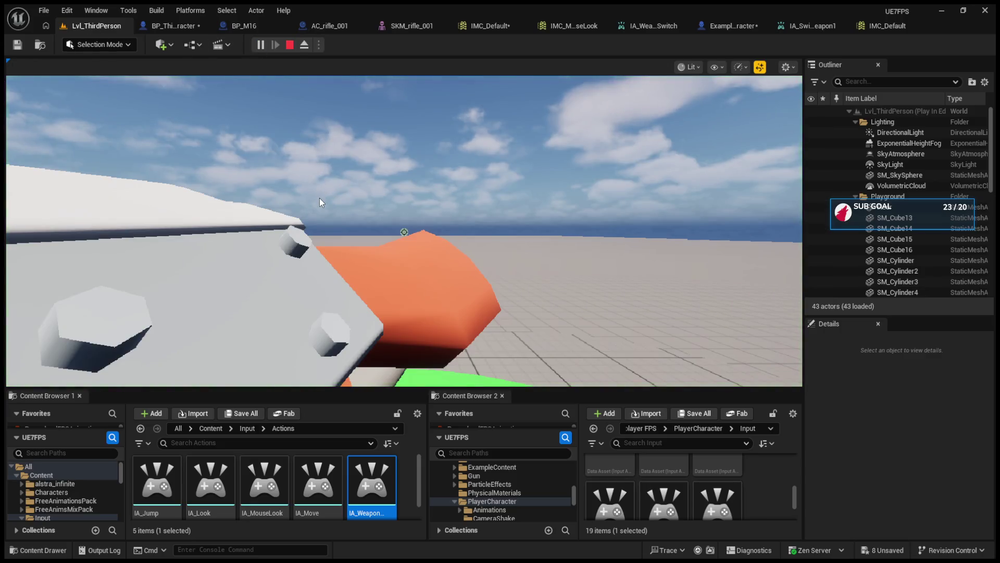
key("Escape")
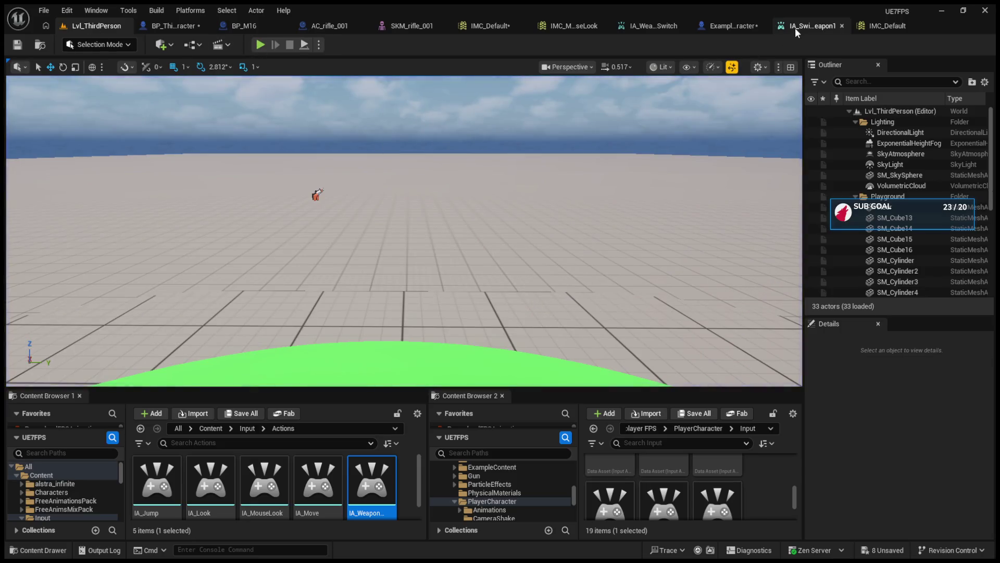
Browse through the IA_SwitchToWeapon1 and ExampleCharacter tabs to the SKM_rifle_001 mesh.
left_click(796, 27)
left_click(725, 29)
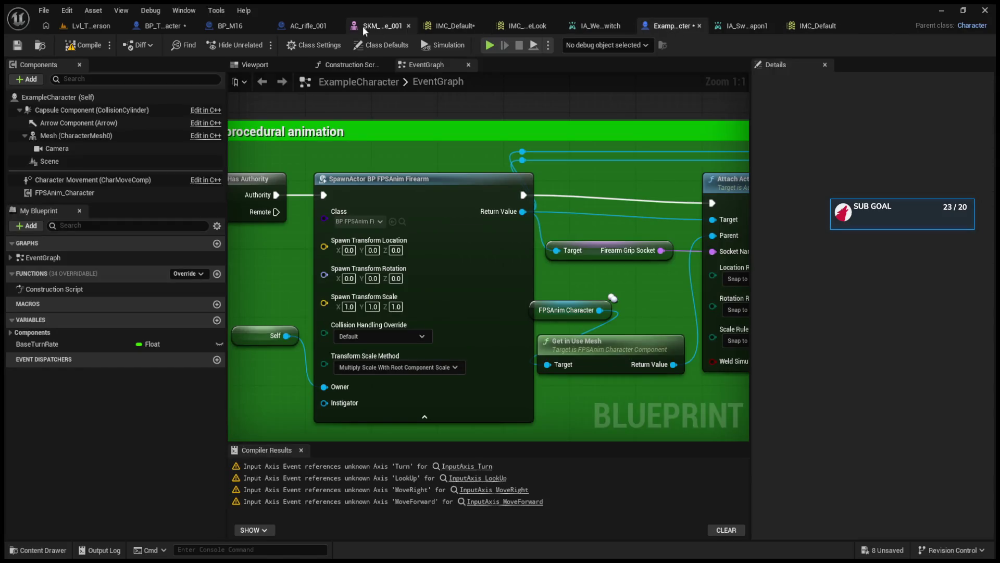
left_click(402, 25)
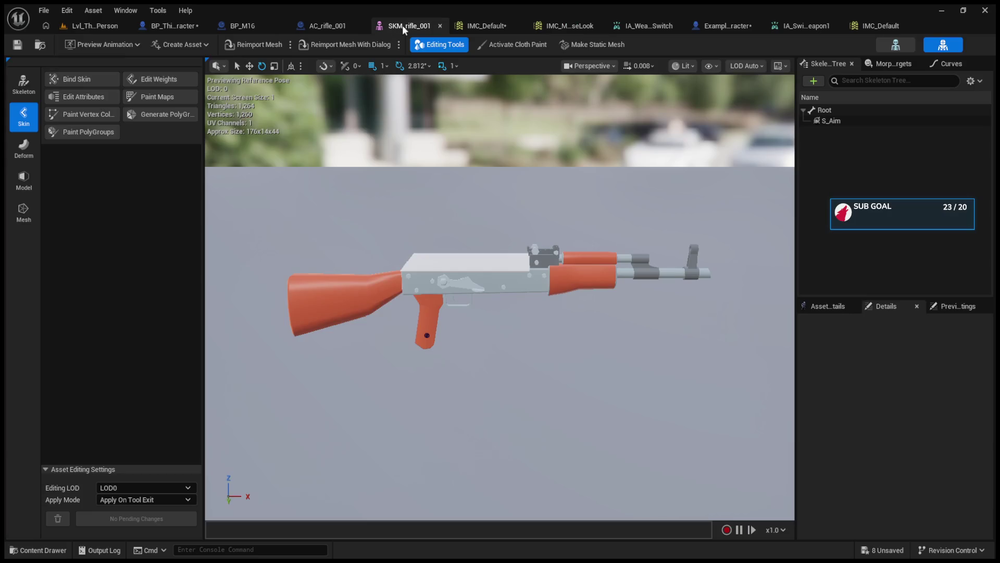
Close the SKM_rifle_001, AC_rifle_001 and modified IMC_Default editors, leaving BP_M16 showing.
left_click(440, 25)
left_click(306, 25)
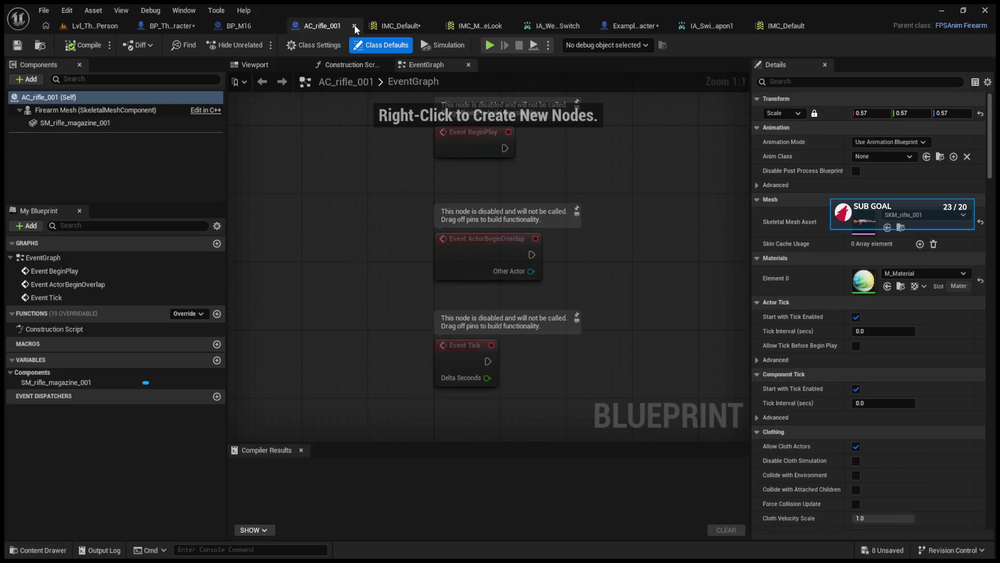
left_click(288, 65)
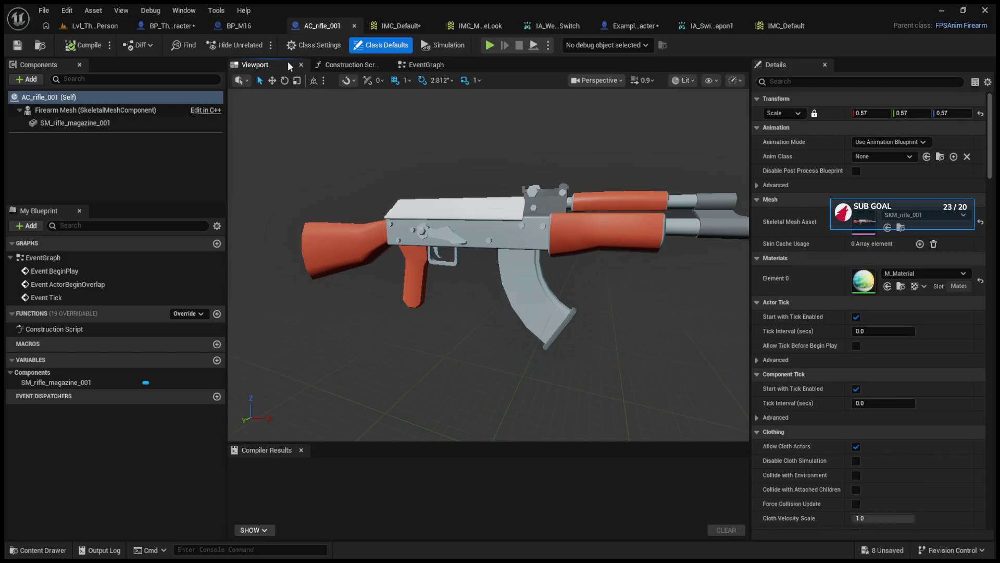
left_click(356, 26)
left_click(235, 23)
left_click(180, 29)
left_click(310, 30)
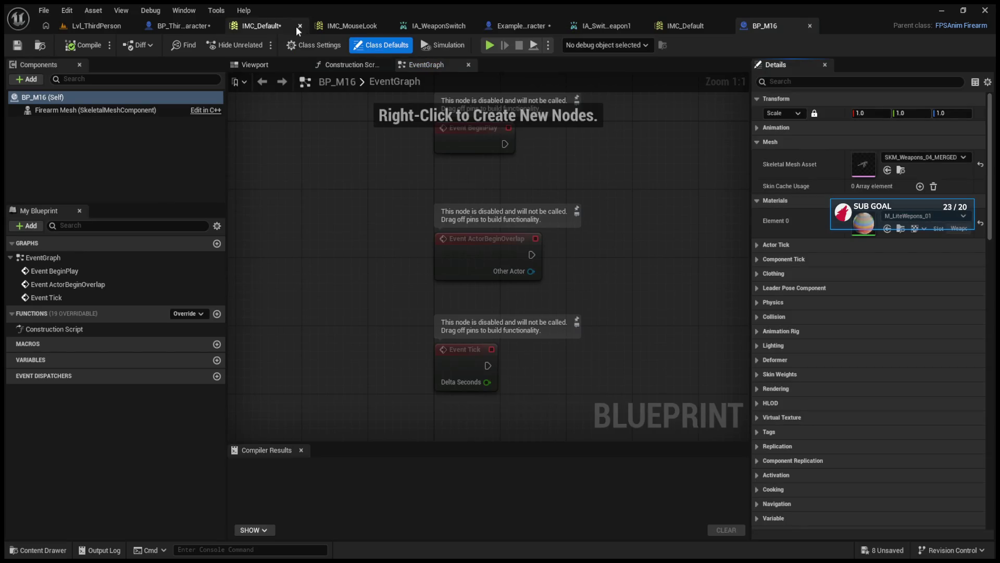
left_click(300, 25)
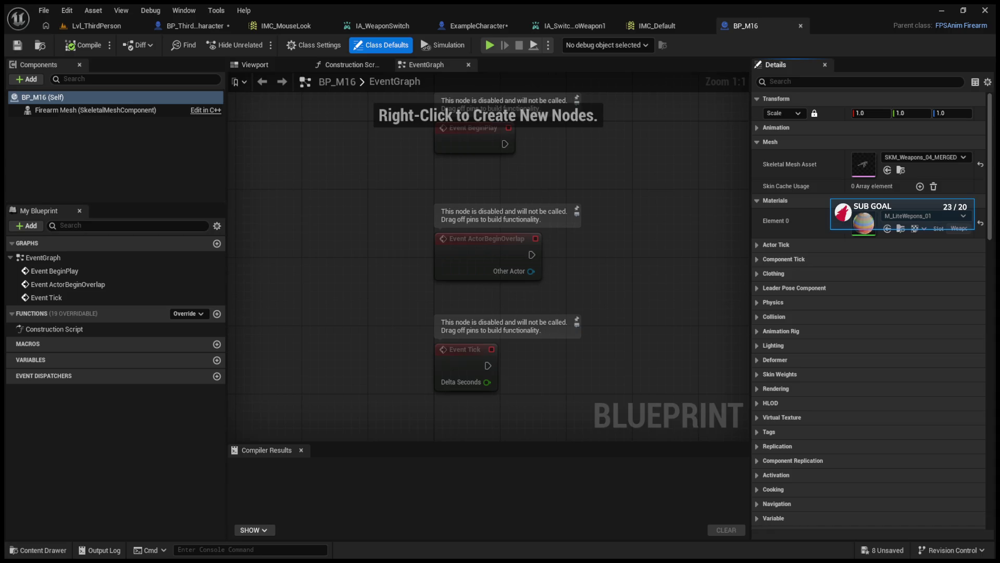
Tidy the IA_SwitchWeapons event, Print String and conversion nodes in the character's event graph.
left_click(193, 26)
mouse_move(471, 261)
left_mouse_down()
mouse_move(440, 272)
mouse_move(512, 263)
left_mouse_up()
left_click(300, 260)
left_click_drag(320, 231, 312, 173)
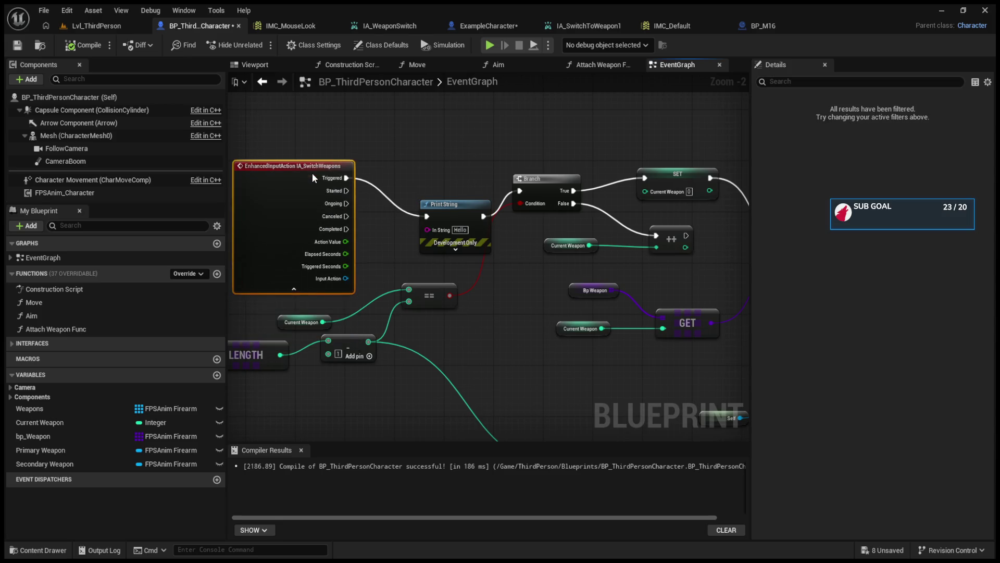
left_click_drag(346, 254, 464, 235)
left_click_drag(418, 198, 530, 210)
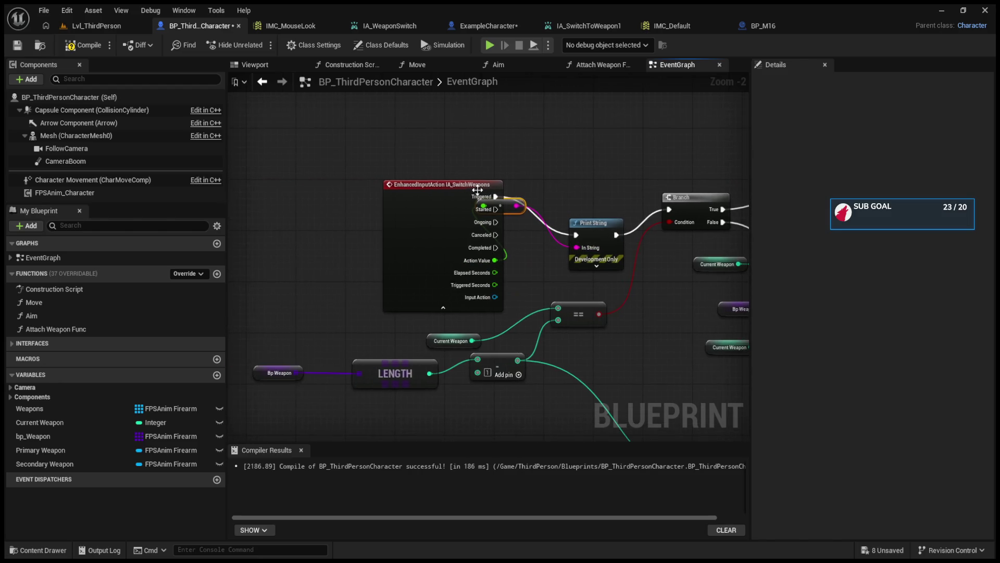
left_click(331, 183)
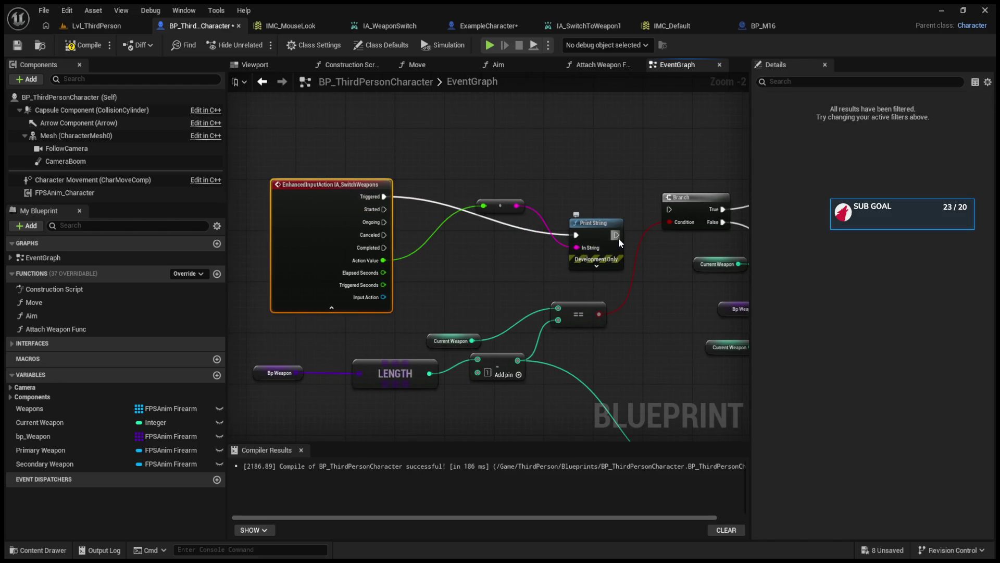
left_click_drag(608, 228, 589, 208)
left_click_drag(507, 205, 445, 267)
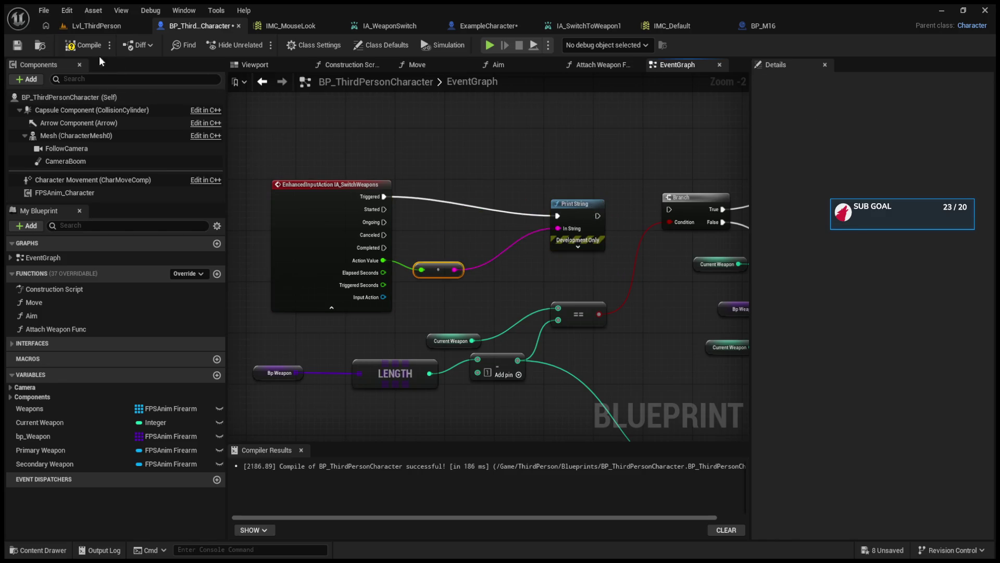
Play-test weapon switching in the level with Alt+P, then stop.
left_click(99, 26)
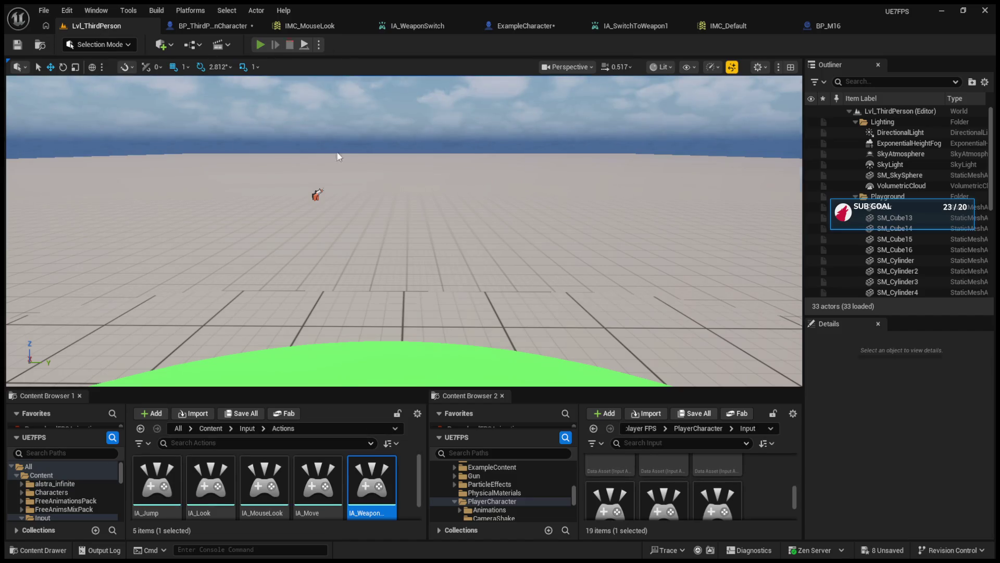
key("alt+p")
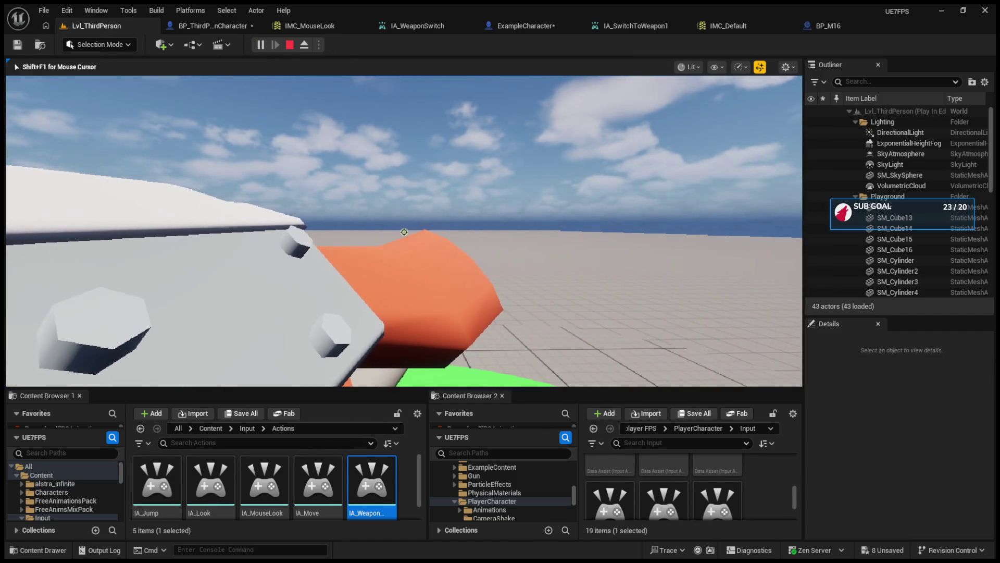
key("Escape")
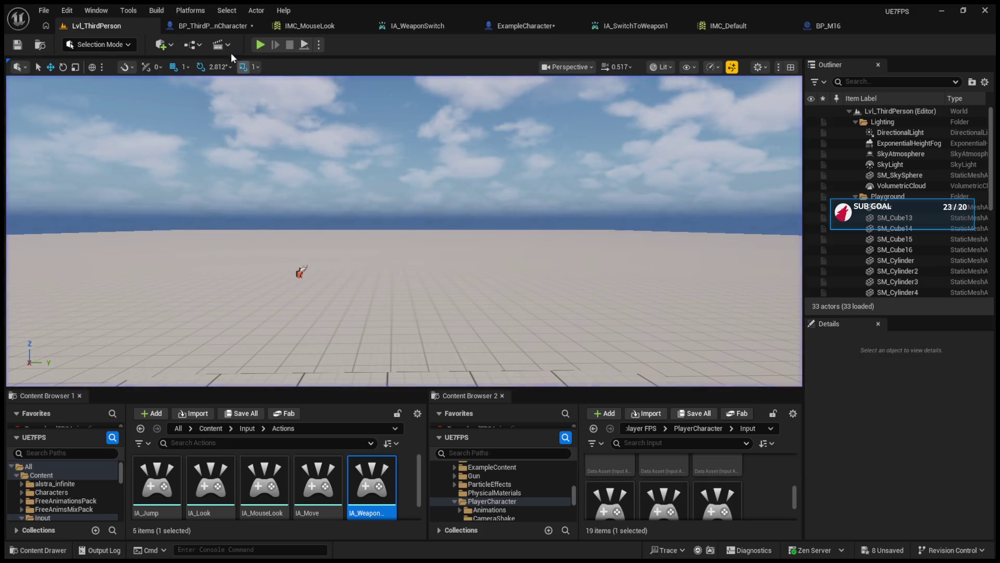
left_click(215, 30)
Reposition Print String, expand and collapse its extra options, then bring up IMC_Default.
left_click_drag(563, 203, 537, 183)
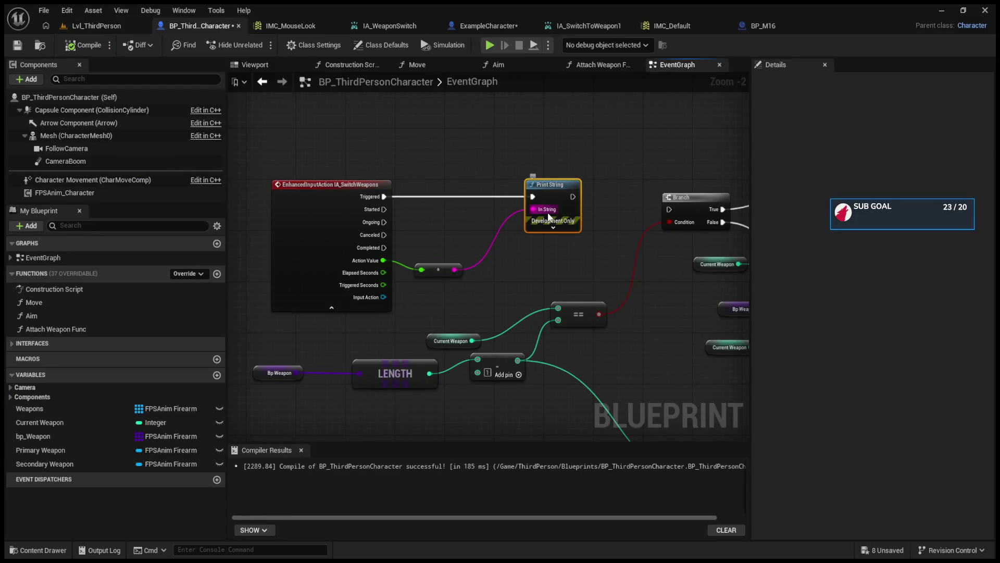
left_click(552, 227)
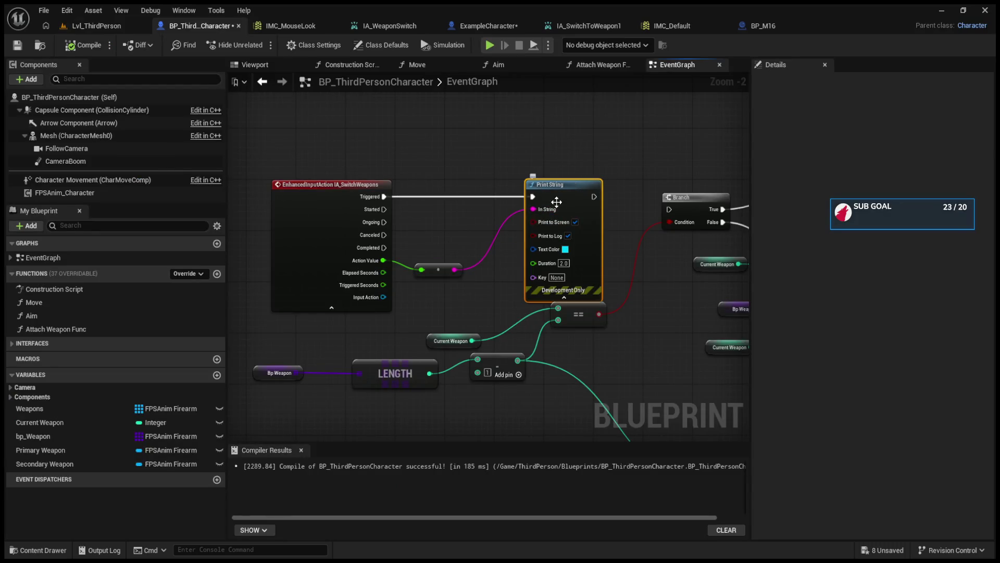
left_click(560, 297)
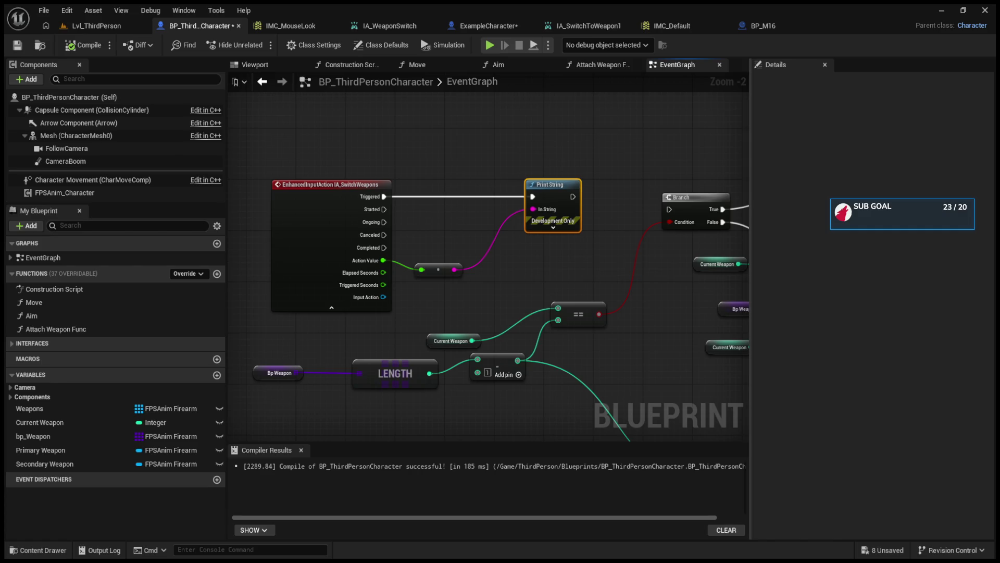
left_click(685, 21)
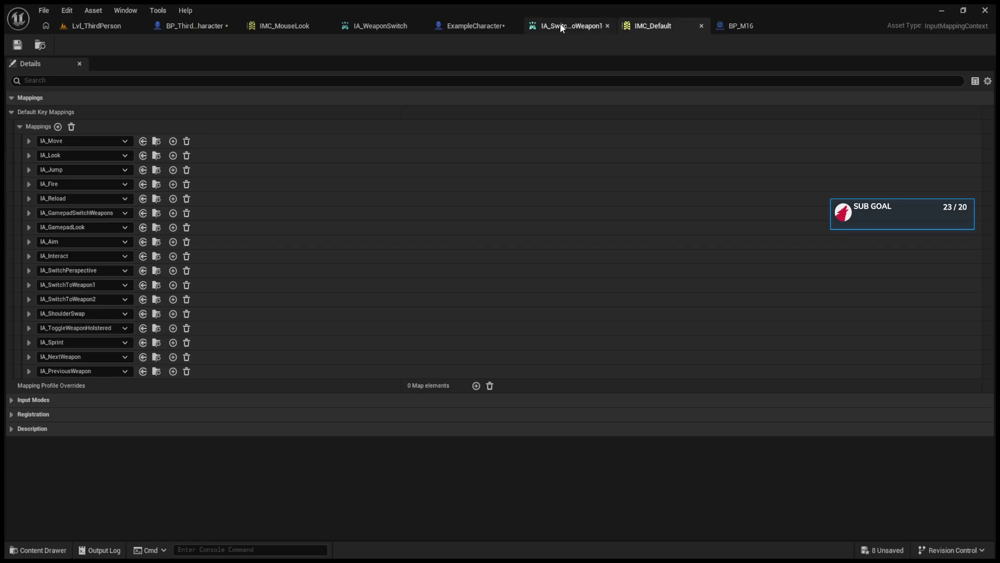
Set IA_WeaponSwitch's Value Type to Axis1D (float).
left_click(408, 24)
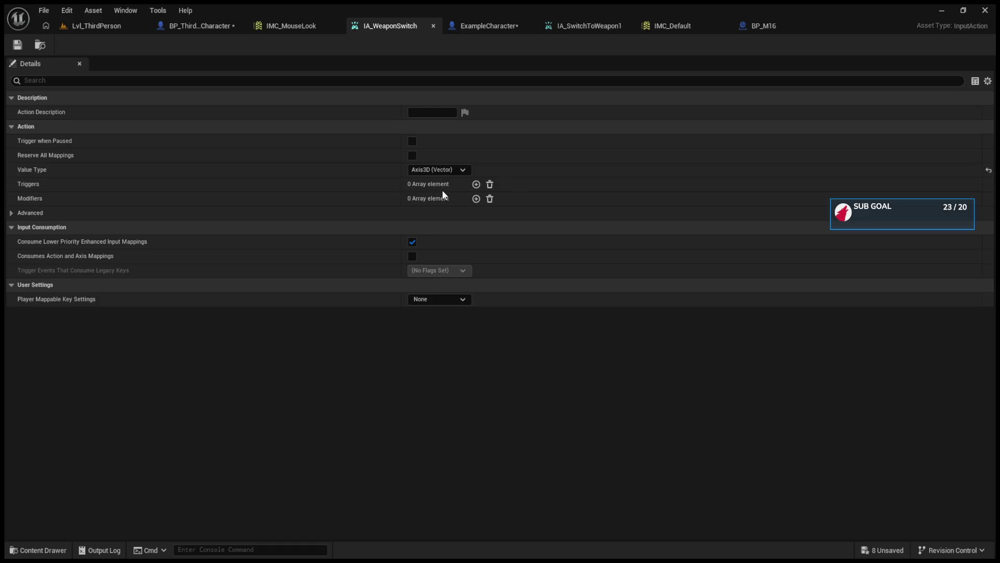
left_click(439, 170)
left_click(433, 190)
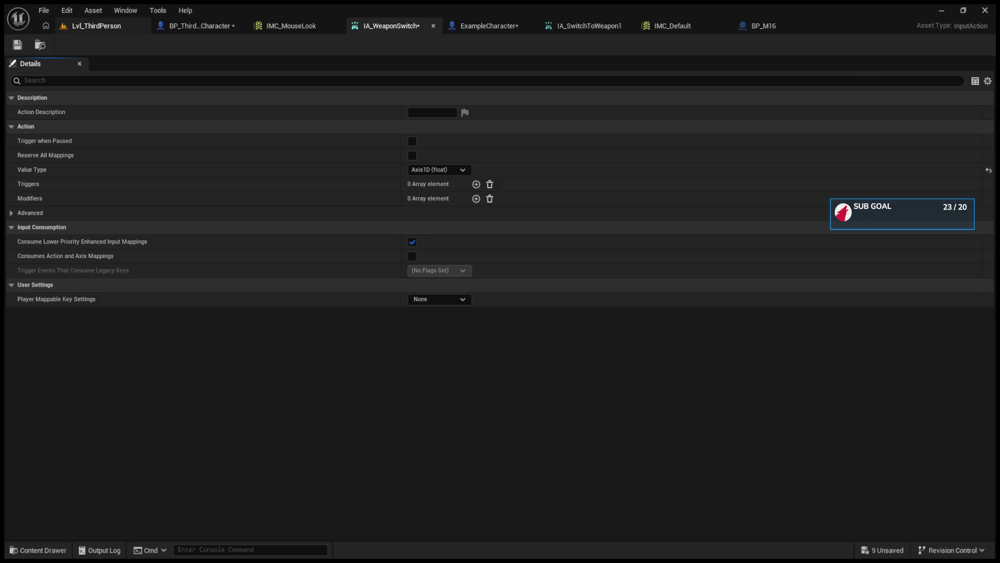
Run a play session from the level to test weapon switching, then stop it.
left_click(104, 25)
left_click(198, 25)
left_click(118, 27)
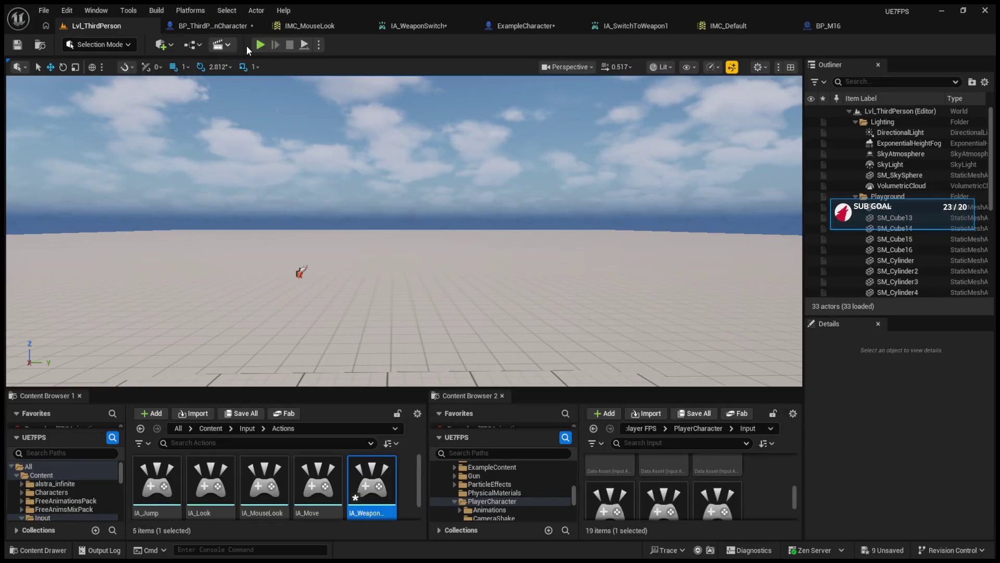
left_click(260, 45)
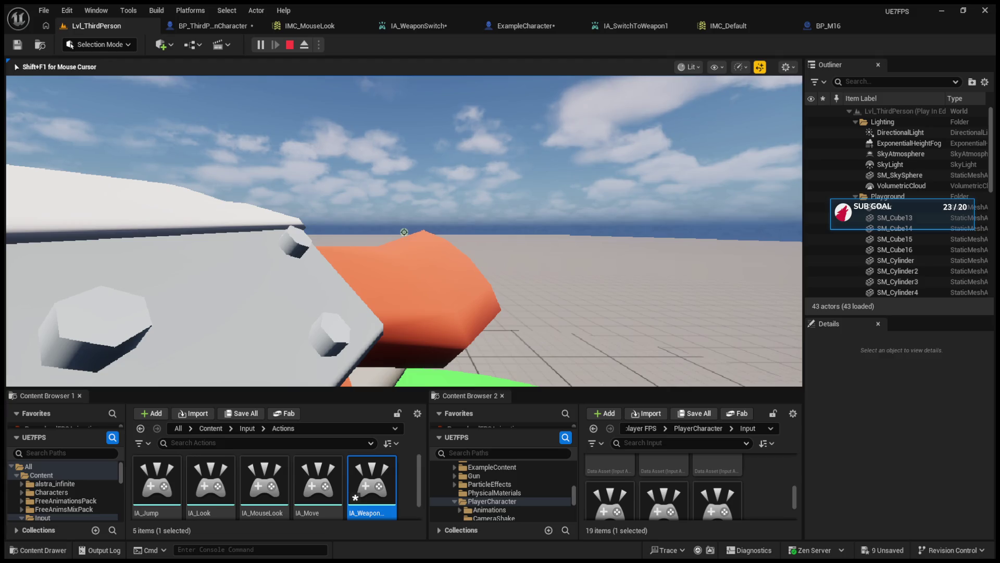
key("Escape")
Inspect IMC_MouseLook's mappings to see the key bound to IA_MouseLook.
left_click(224, 30)
left_click(305, 27)
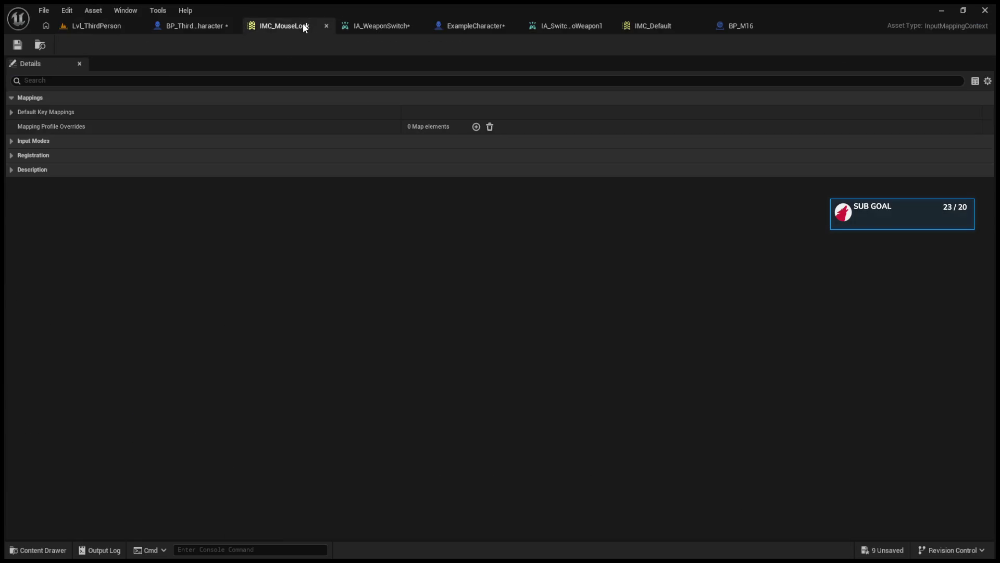
left_click(12, 140)
left_click(11, 141)
left_click(10, 112)
left_click(20, 126)
left_click(27, 140)
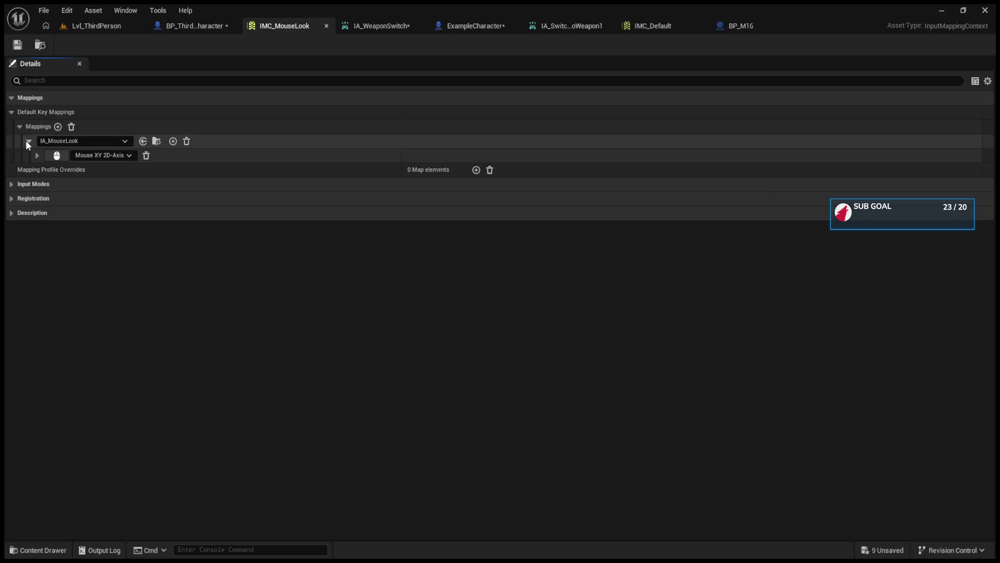
Close IMC_MouseLook and return to BP_ThirdPersonCharacter's EventGraph.
left_click(327, 26)
left_click(649, 29)
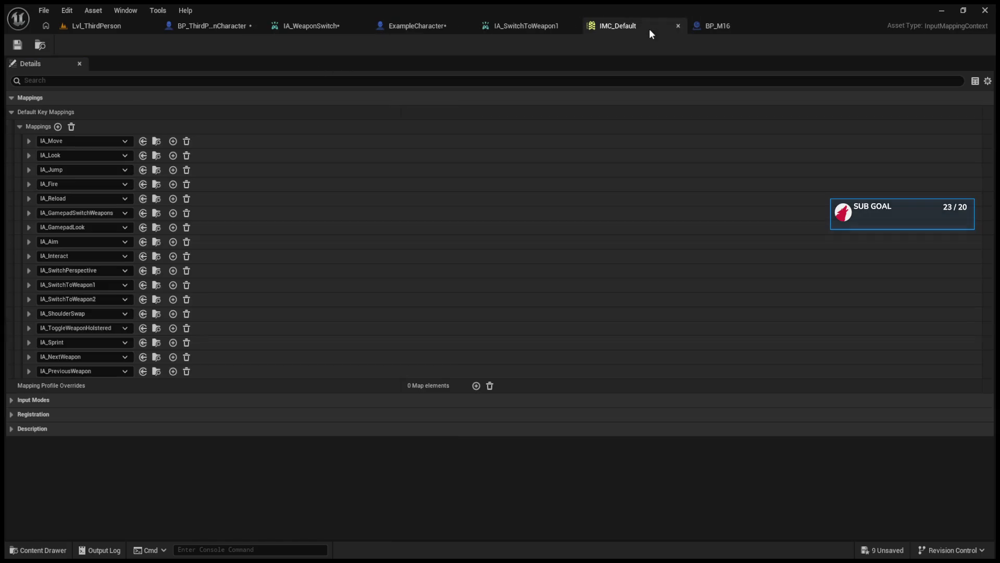
left_click(132, 30)
left_click(212, 24)
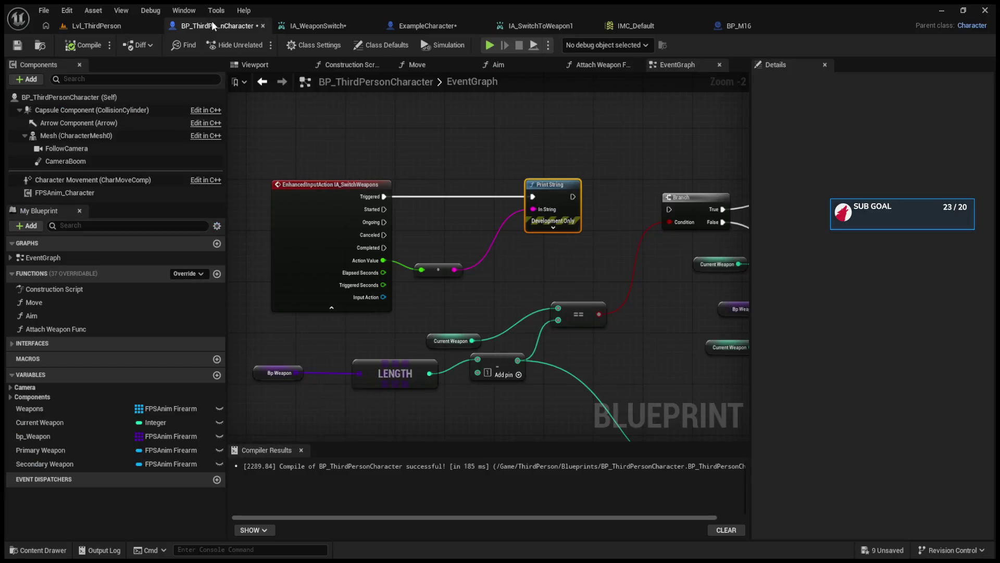
Paste a mapping-data Set members node near Event BeginPlay, then delete it as unwanted.
scroll(454, 209, "down", 10)
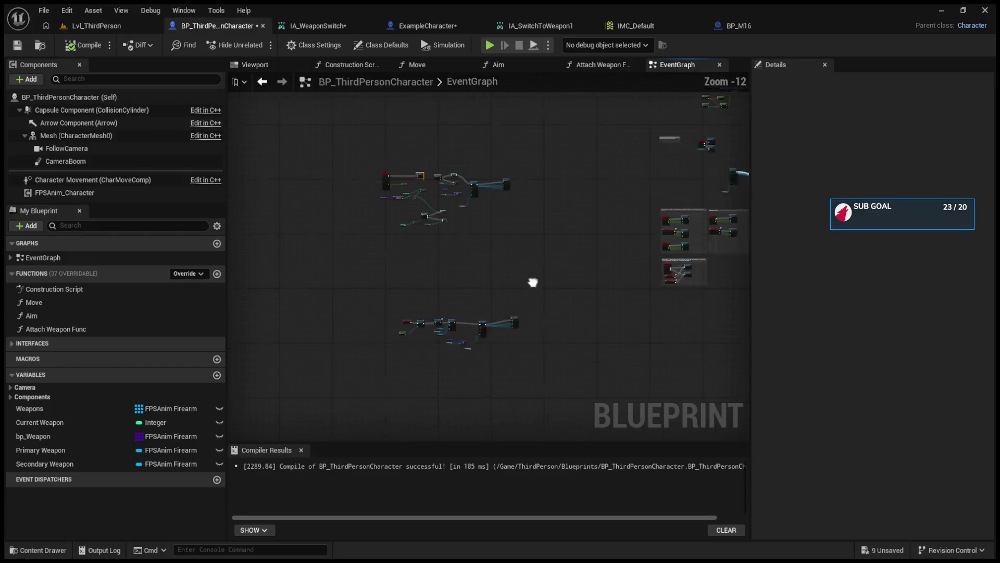
scroll(420, 234, "up", 11)
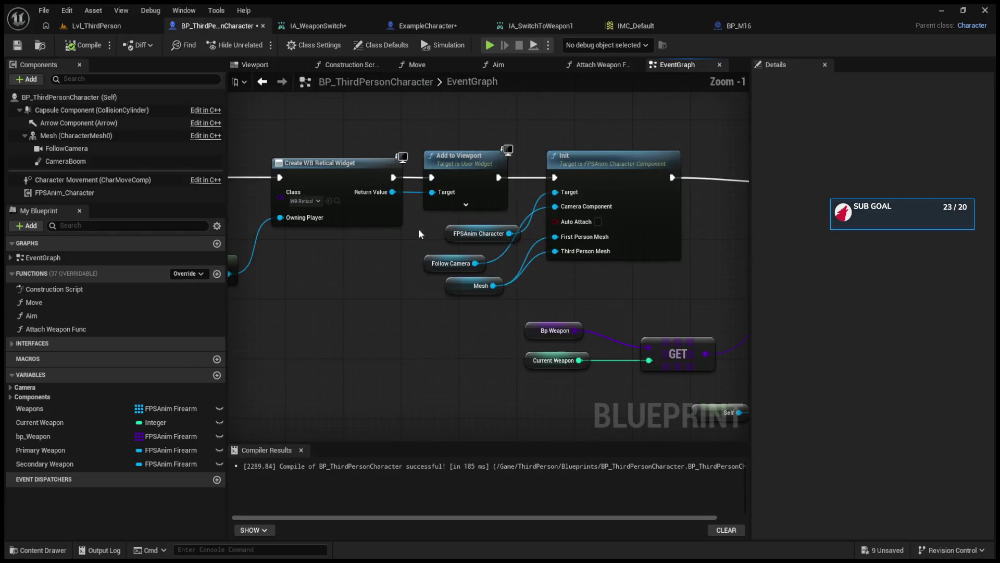
scroll(420, 234, "down", 11)
scroll(564, 225, "up", 6)
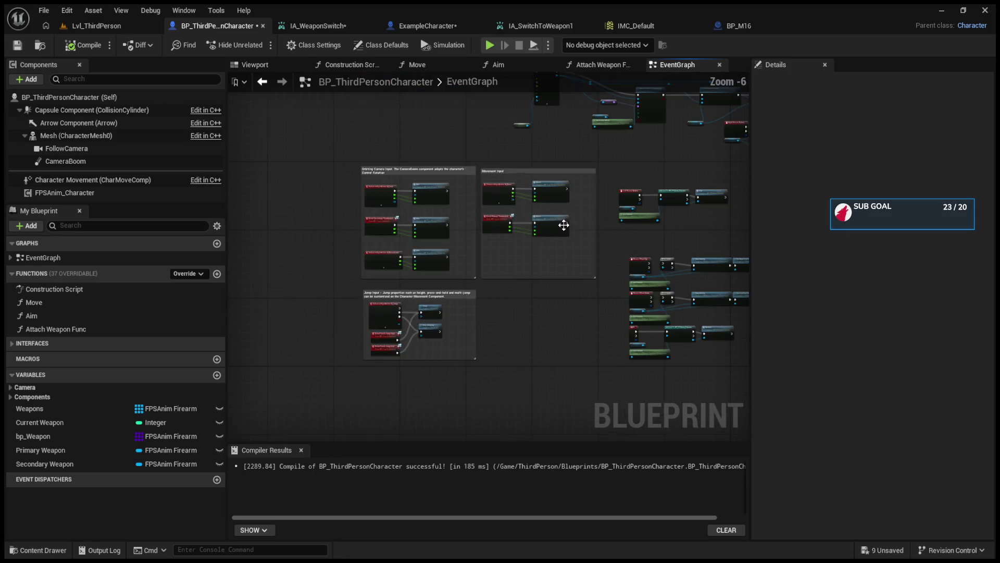
scroll(564, 225, "up", 6)
scroll(380, 282, "down", 8)
scroll(343, 301, "up", 7)
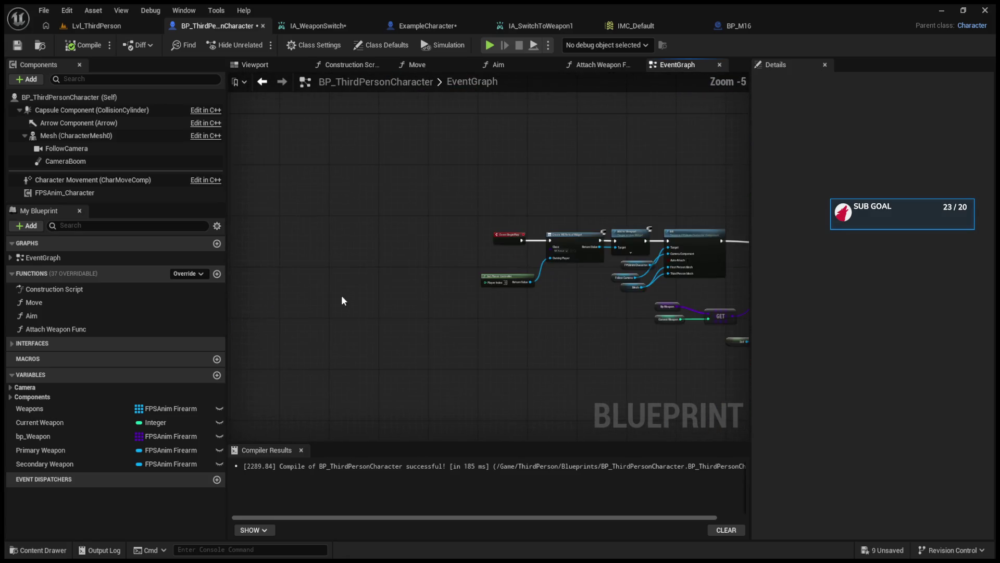
scroll(538, 255, "up", 2)
scroll(320, 208, "up", 1)
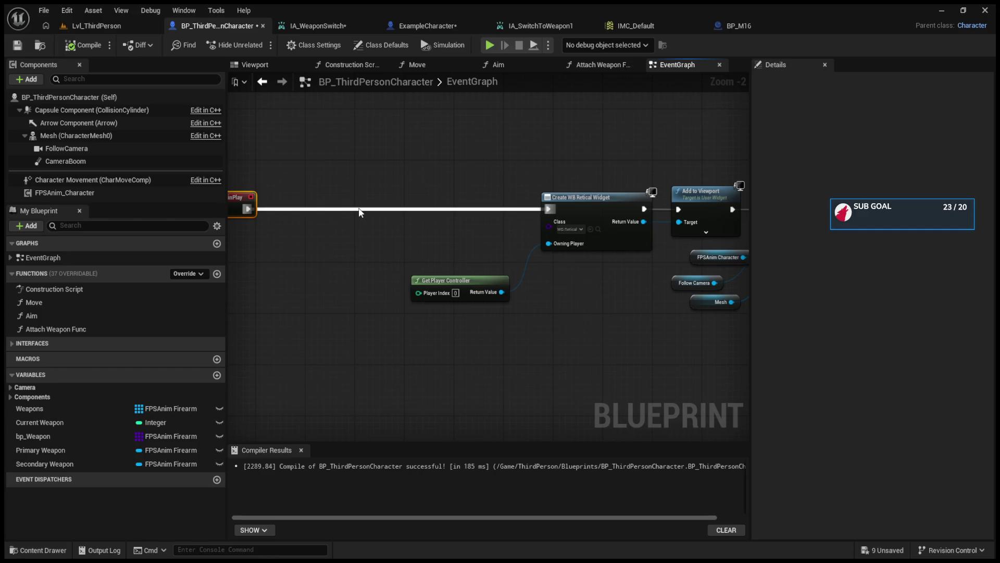
key("ctrl+v")
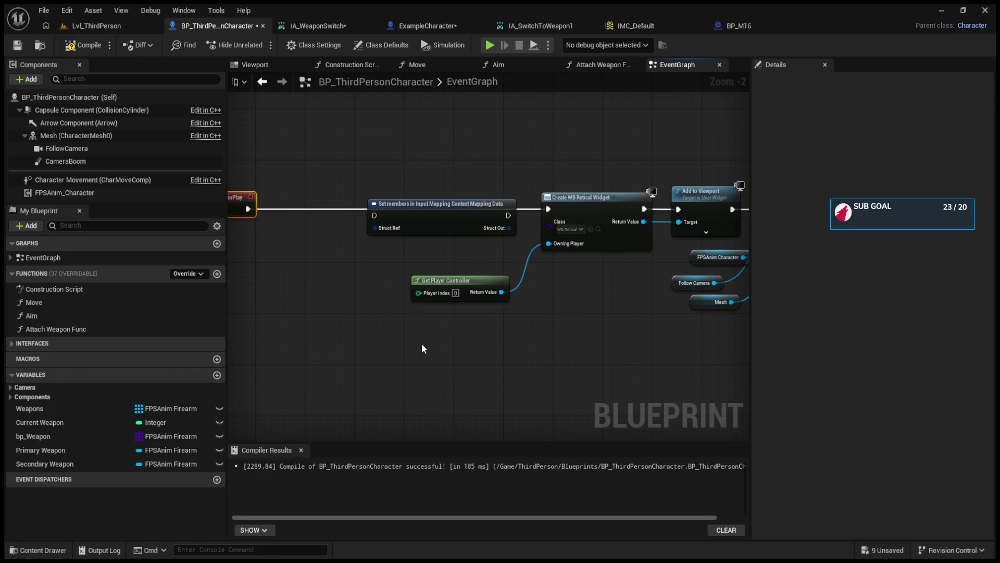
left_click_drag(432, 210, 371, 228)
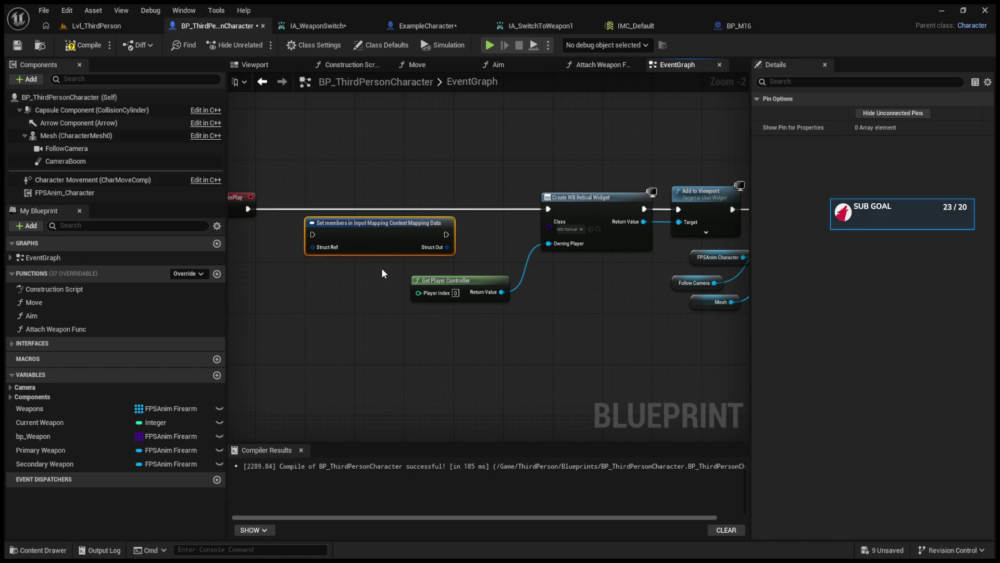
key("Delete")
Move Event BeginPlay up, paste Get Player Controller (Player Index 0) and drag from its Return Value.
left_click_drag(383, 273, 548, 274)
left_click_drag(377, 204, 434, 192)
left_click(369, 325)
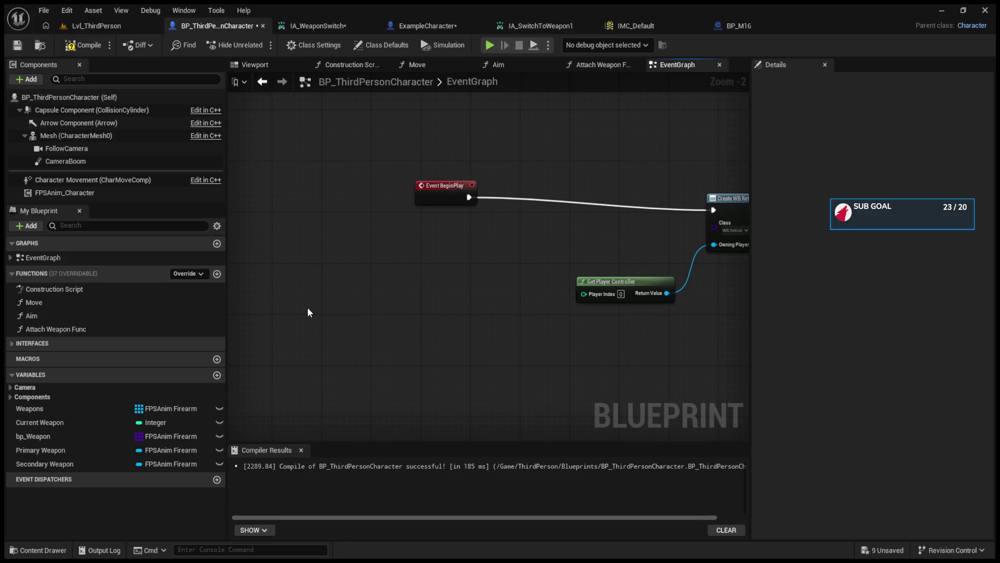
key("ctrl+v")
left_click_drag(394, 318, 480, 208)
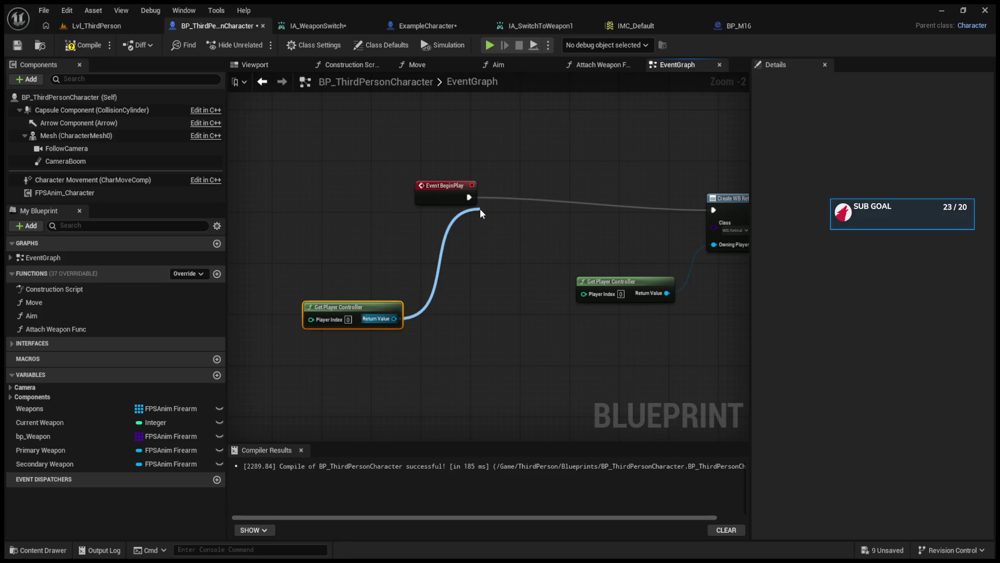